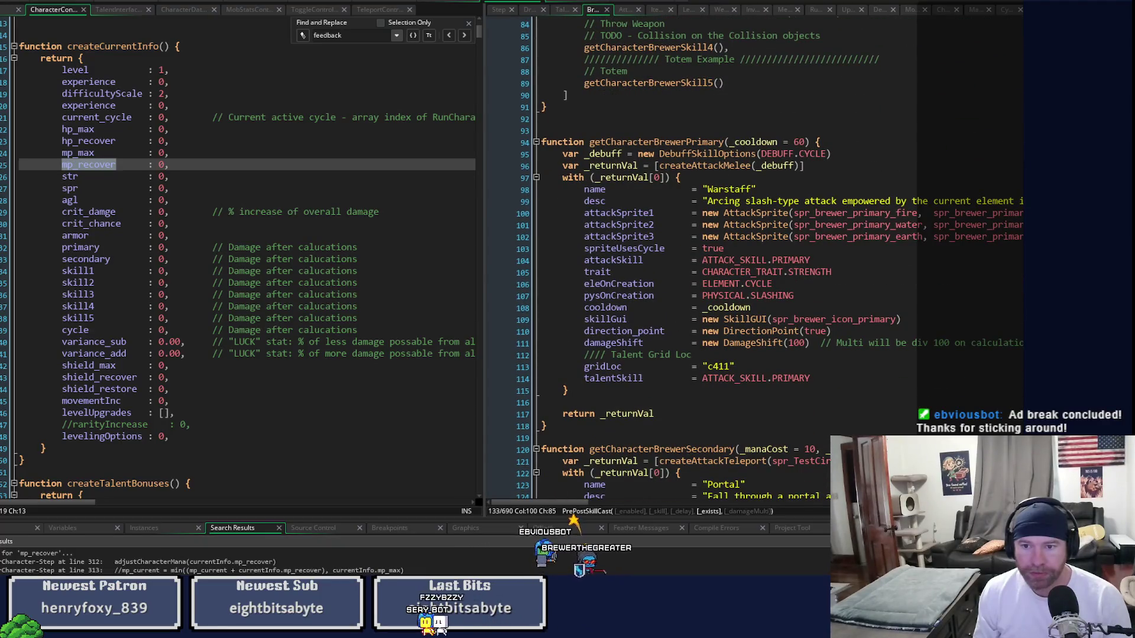
scroll(768, 260, "down", 10)
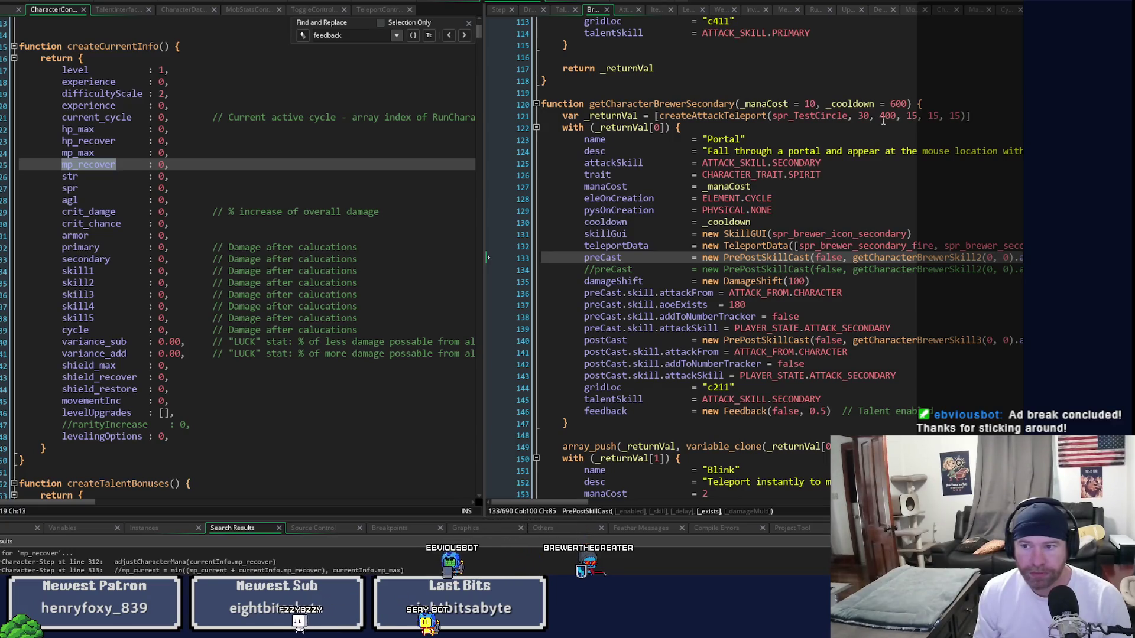
- Change the Magic Missile _manaCost in getCharacterBrewerSkill1 from 3 to 5 and save the script
left_click(808, 104)
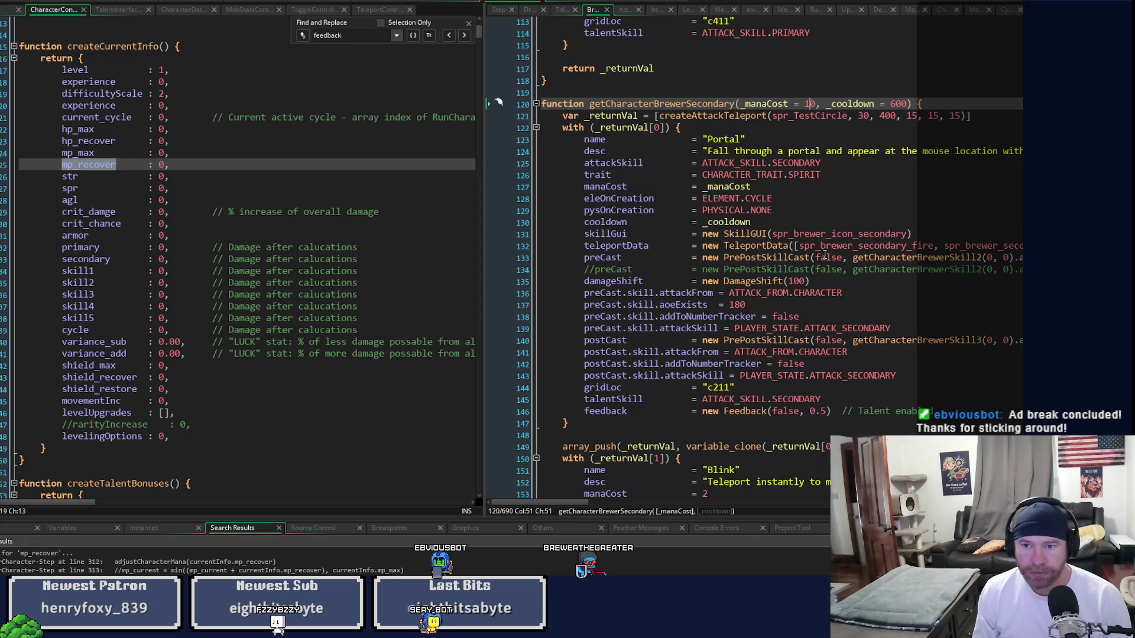
scroll(499, 102, "down", 12)
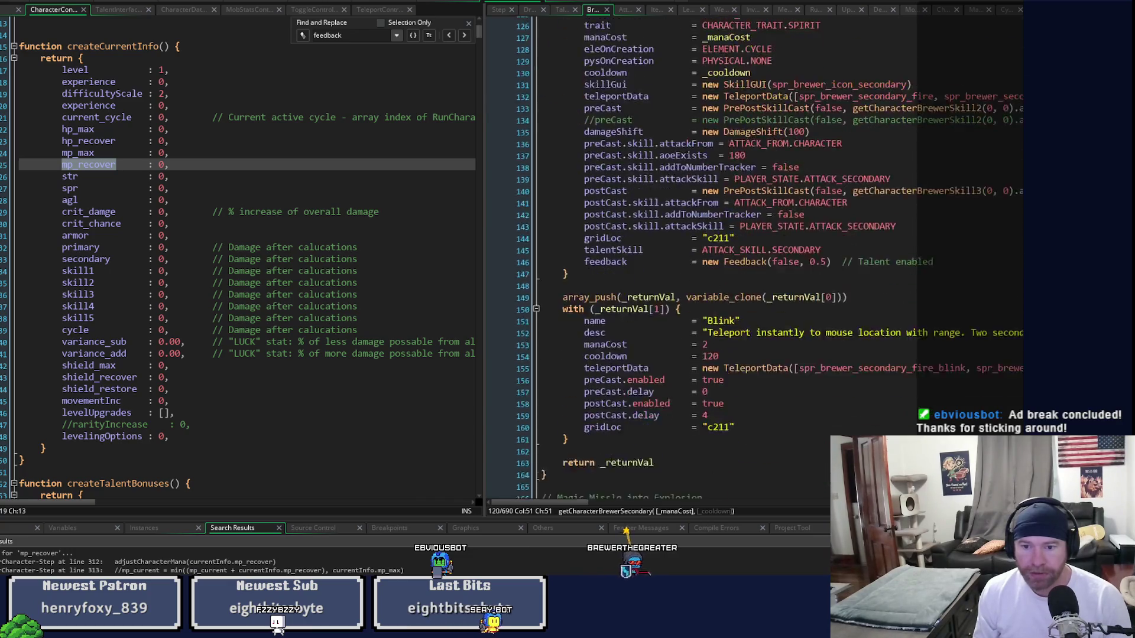
scroll(809, 71, "down", 5)
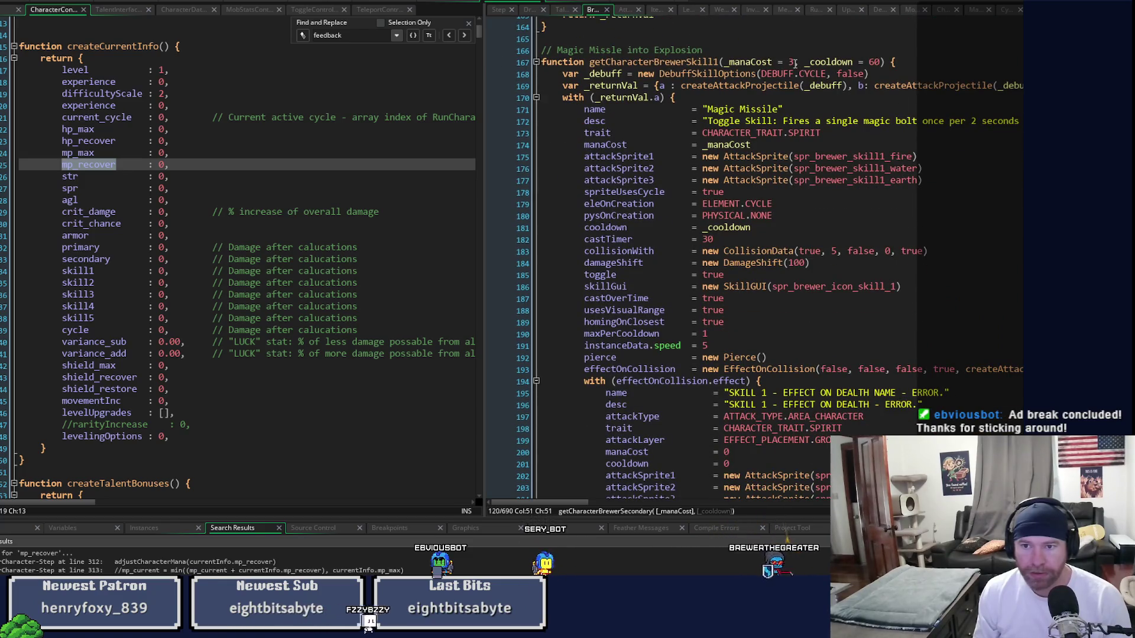
double_click(791, 62)
type("5")
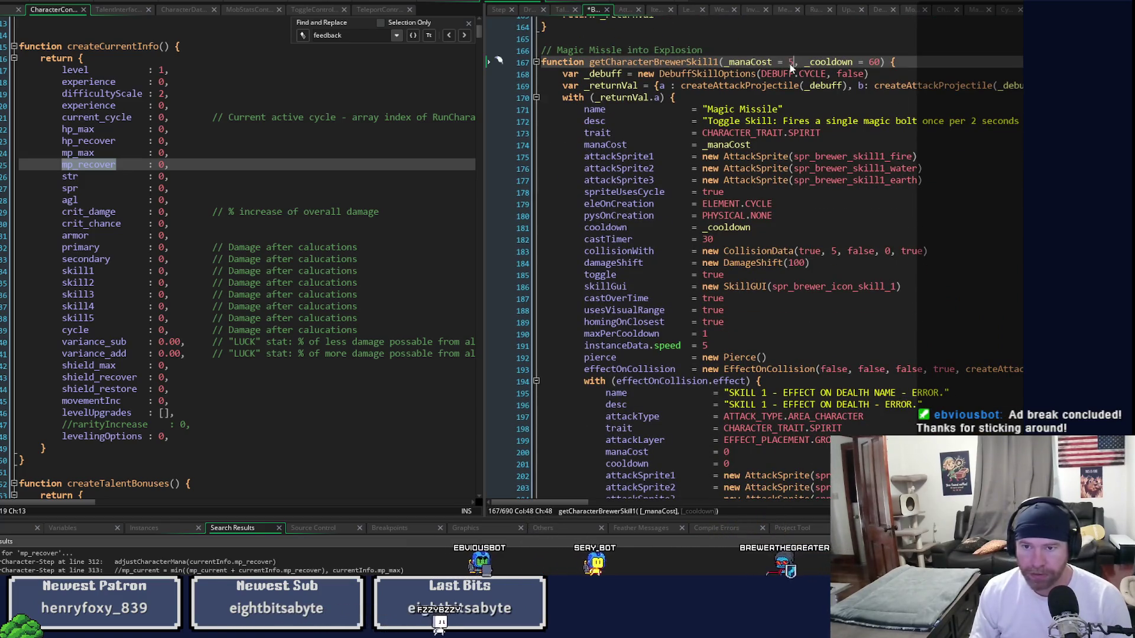
key("ctrl+s")
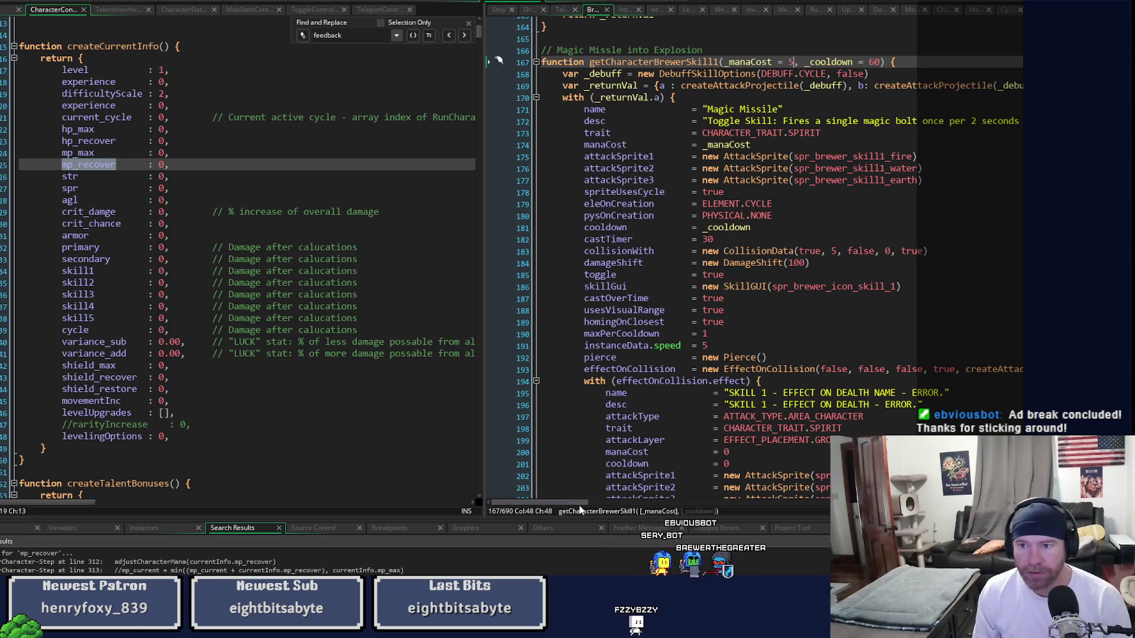
mouse_move(582, 504)
left_mouse_down()
mouse_move(662, 504)
mouse_move(579, 506)
left_mouse_up()
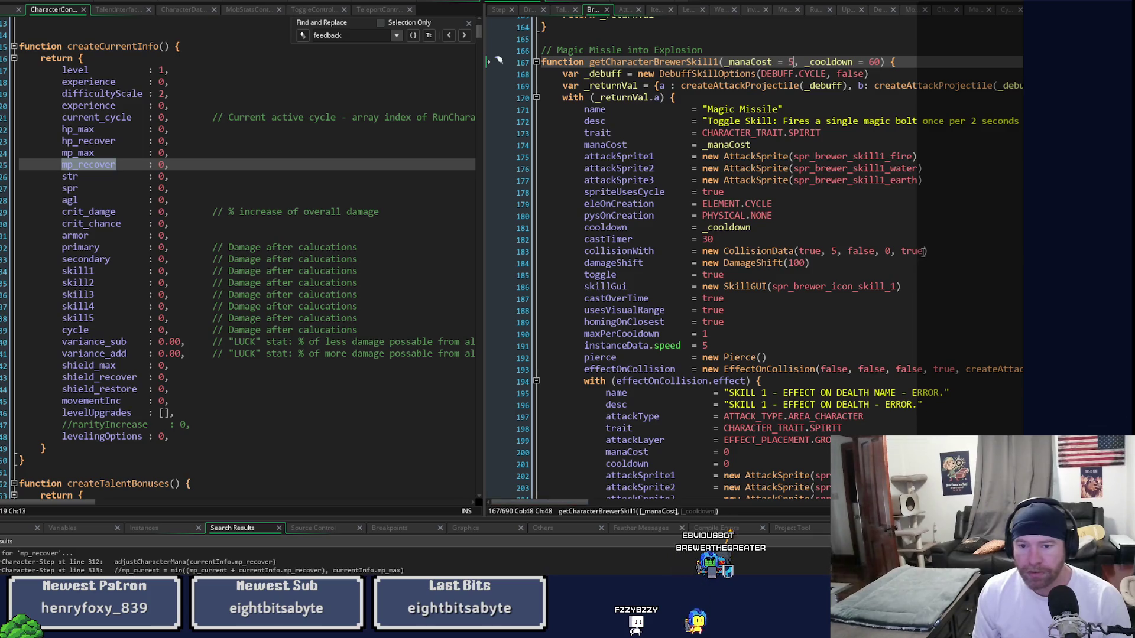
scroll(923, 251, "down", 14)
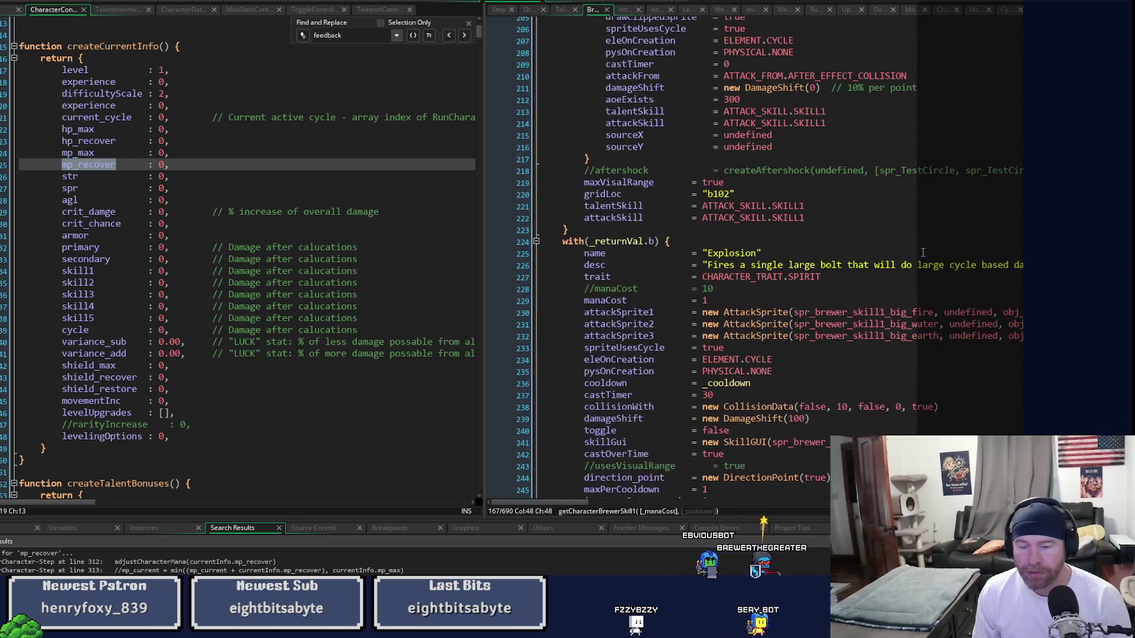
scroll(924, 251, "down", 19)
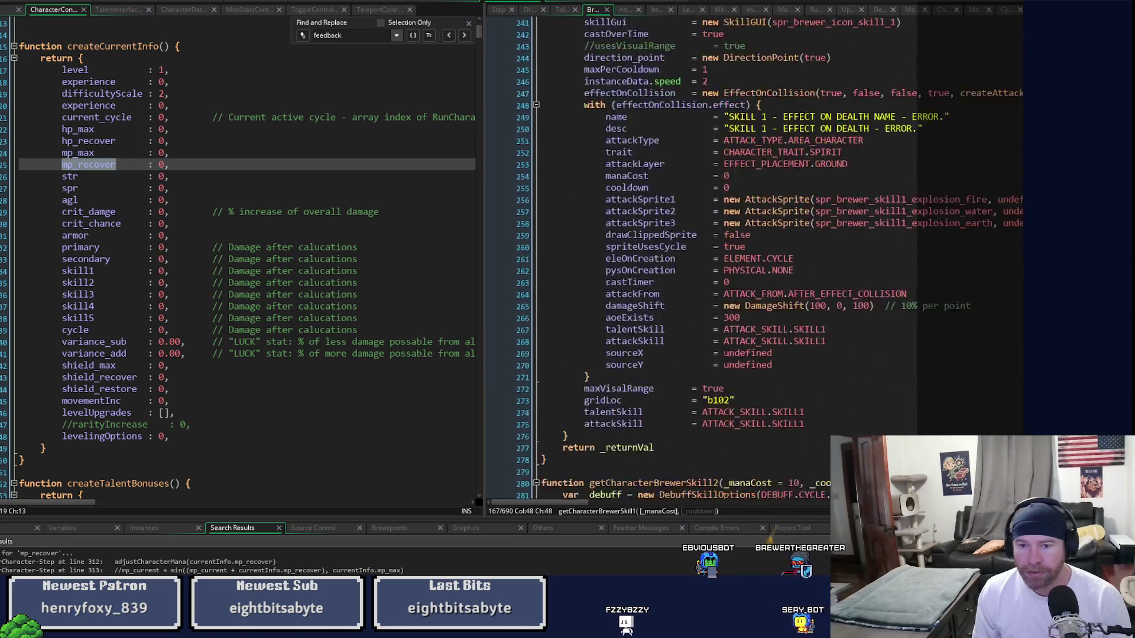
scroll(923, 251, "down", 2)
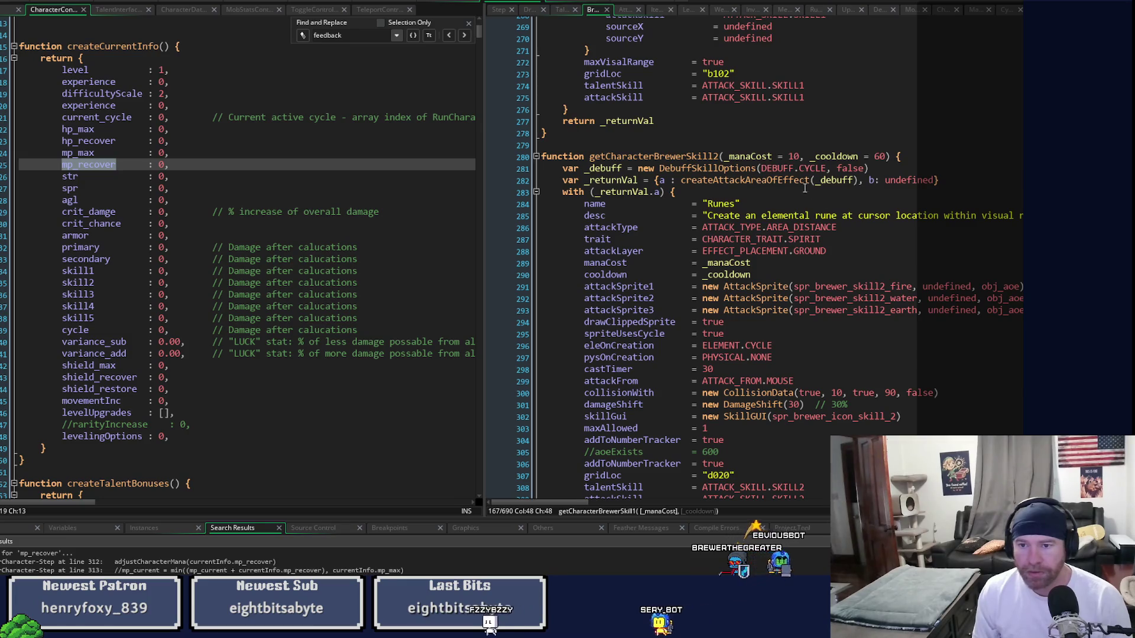
- Change the Runes skill's mana cost from 10 to 20
left_click(793, 157)
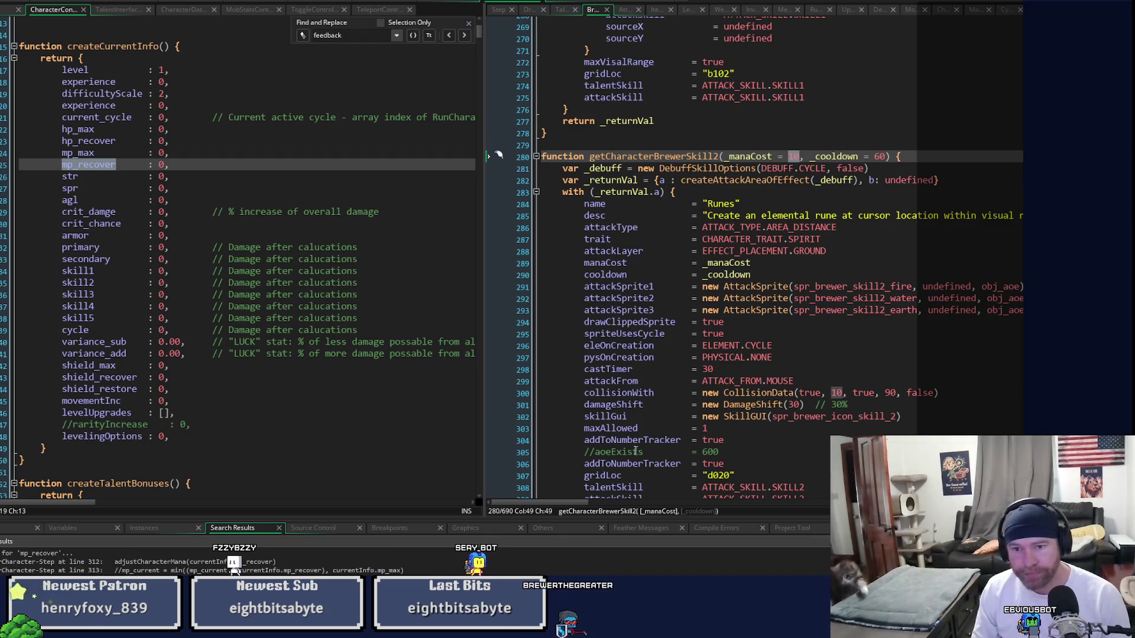
scroll(579, 510, "right", 2)
mouse_move(579, 509)
left_mouse_down()
mouse_move(792, 509)
mouse_move(567, 507)
left_mouse_up()
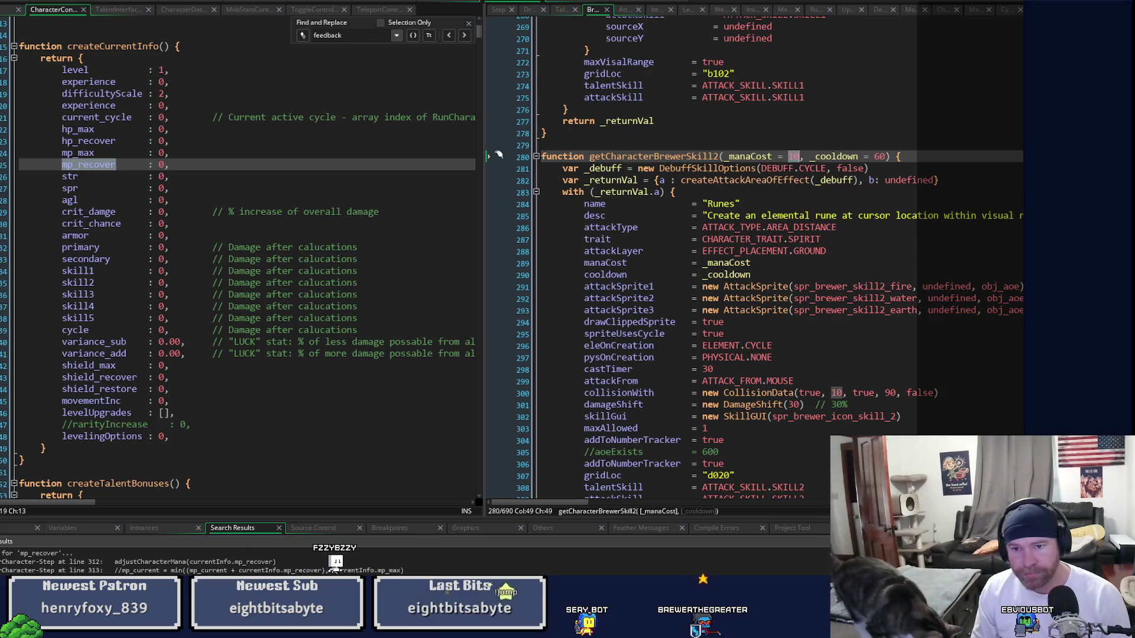
left_click(794, 161)
key("BackSpace")
type("2")
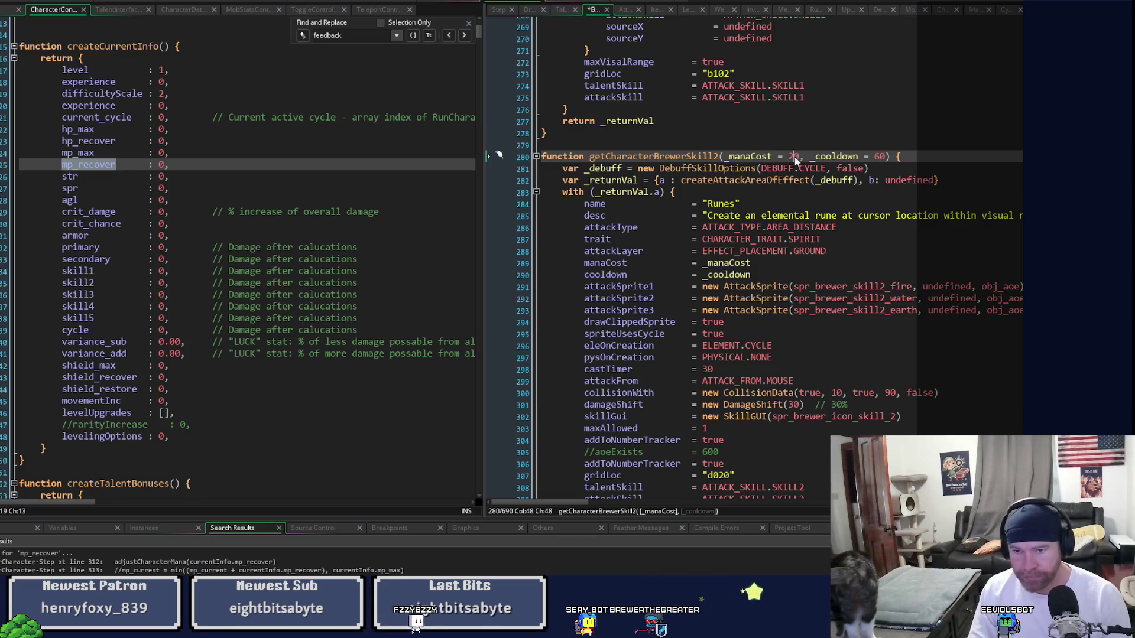
- Raise Elemental Pulse's mana cost to 5 and Elemental Totem's to 25, then save
scroll(794, 160, "down", 6)
scroll(794, 161, "down", 12)
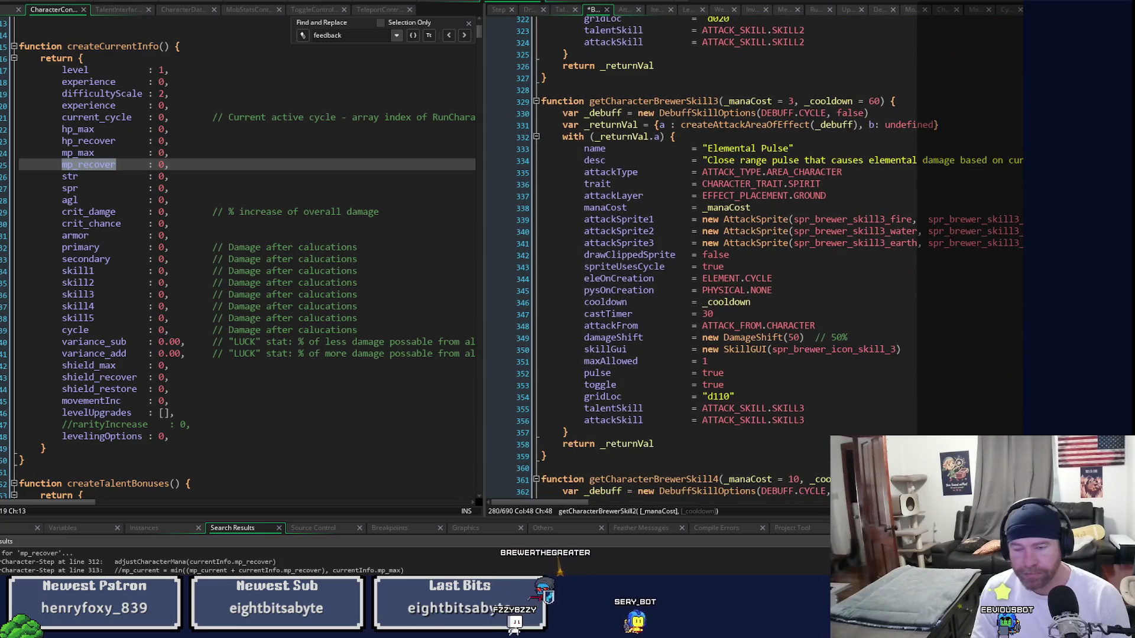
double_click(790, 101)
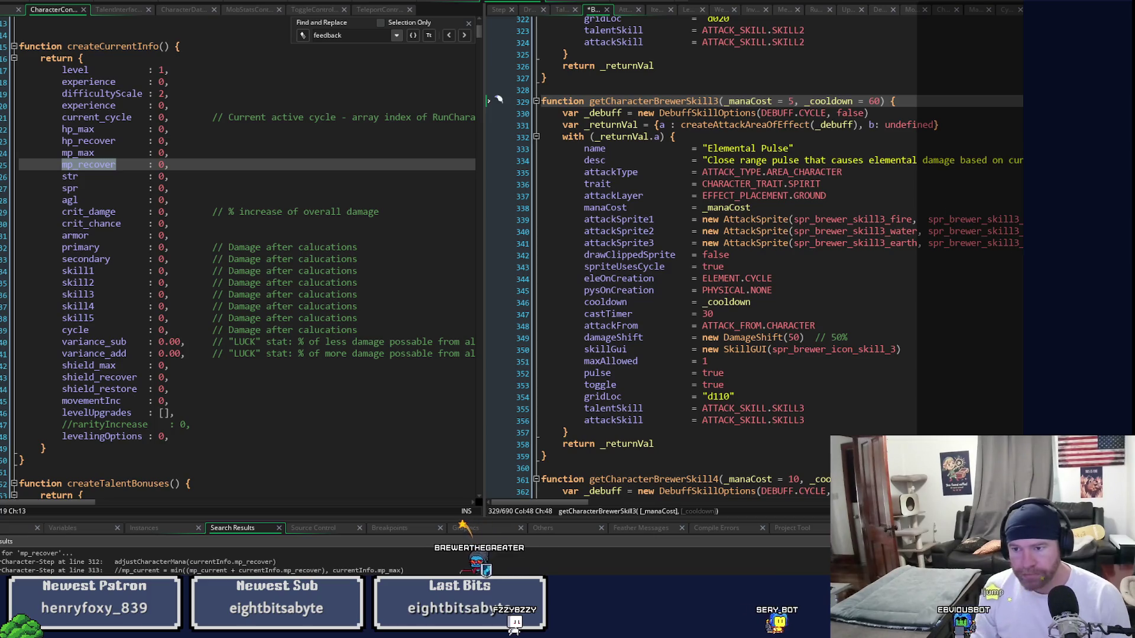
scroll(498, 101, "down", 11)
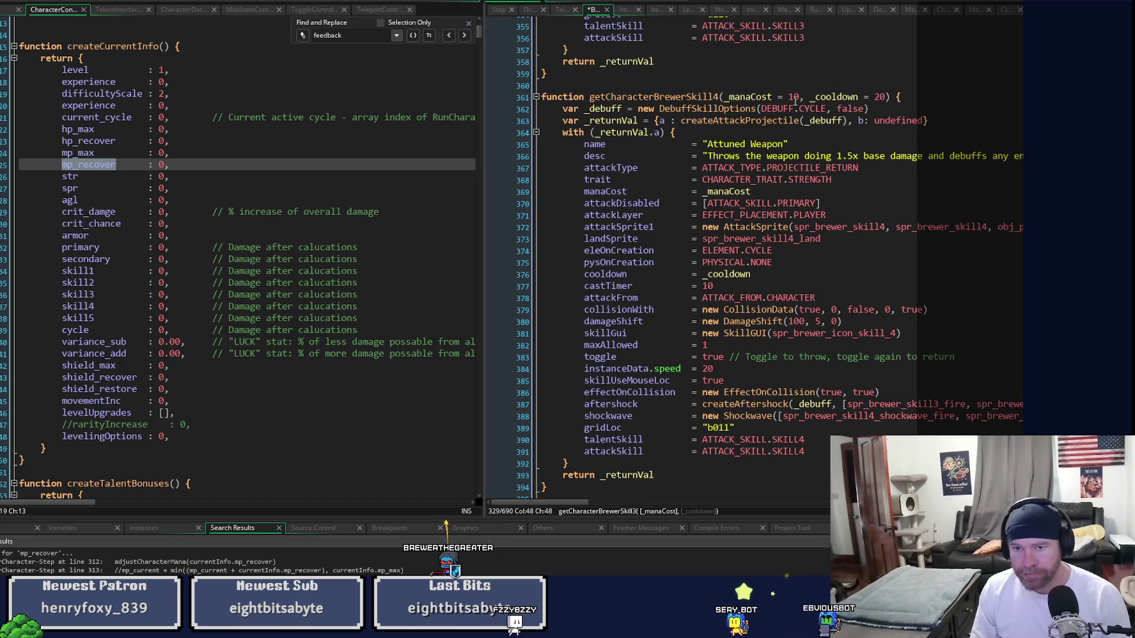
scroll(768, 260, "down", 9)
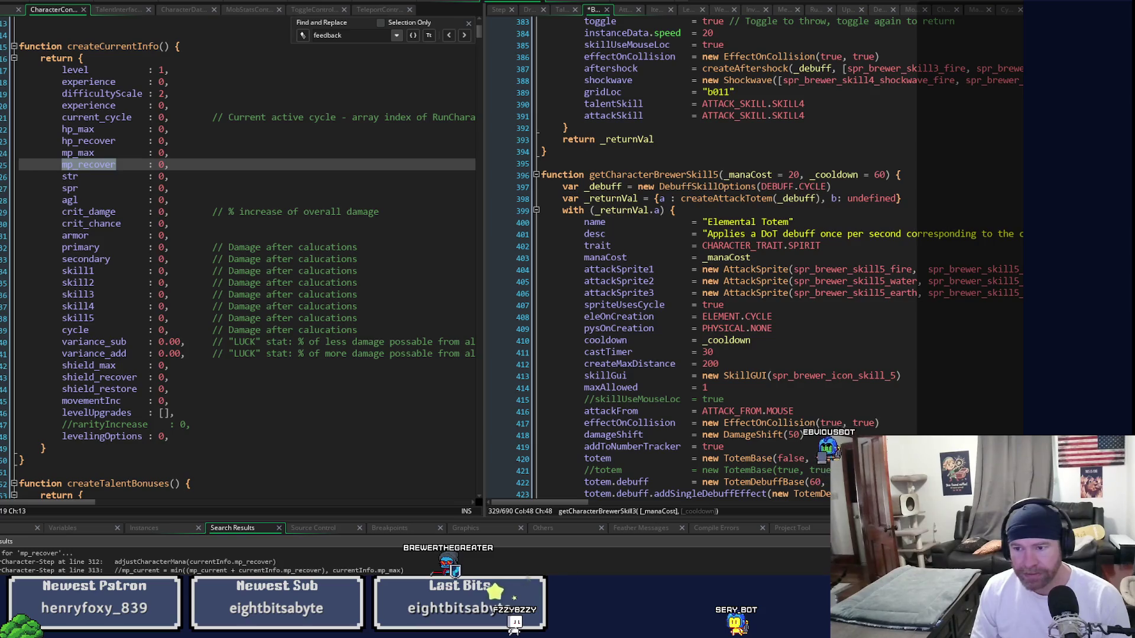
left_click(796, 176)
type("5")
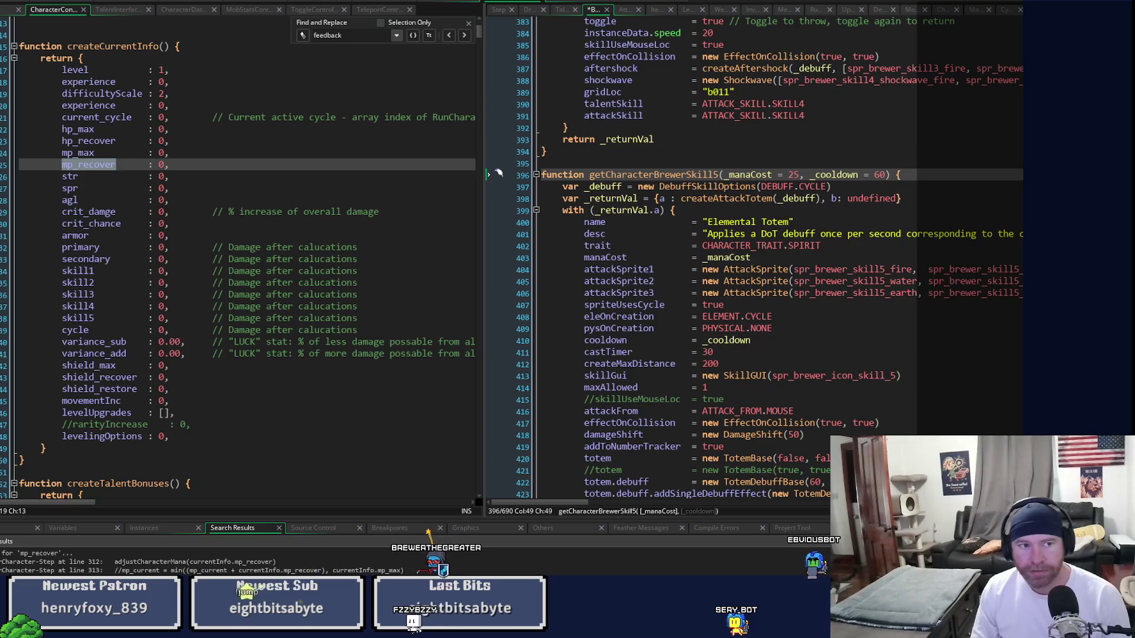
key("ctrl+s")
scroll(499, 173, "down", 6)
scroll(769, 260, "down", 10)
scroll(768, 260, "up", 4)
scroll(768, 260, "up", 6)
scroll(768, 260, "up", 2)
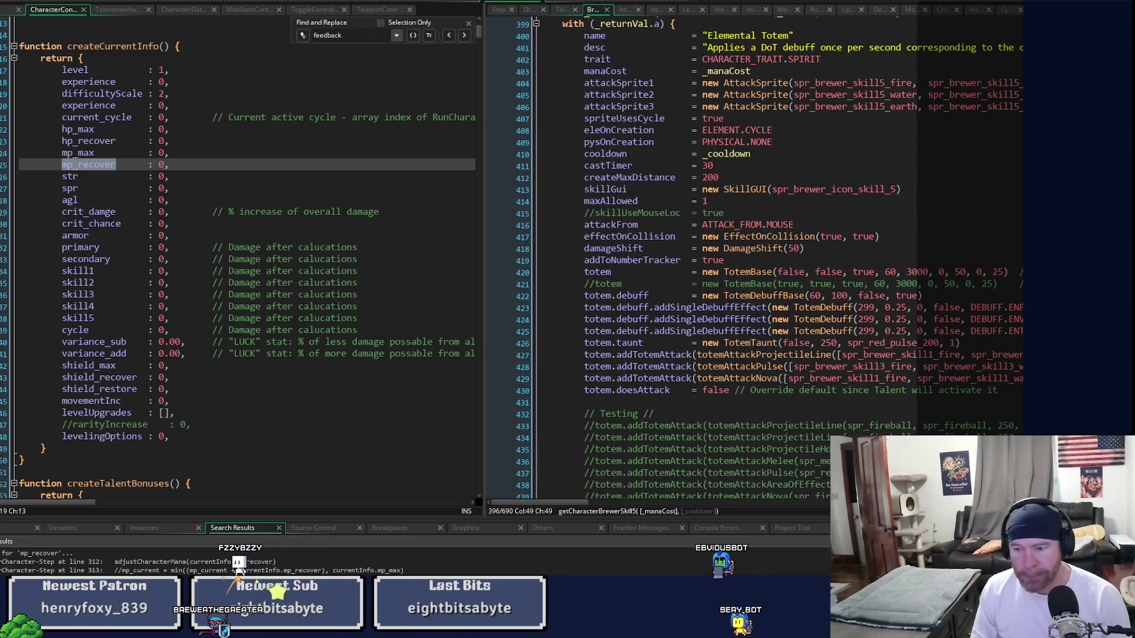
scroll(769, 260, "up", 20)
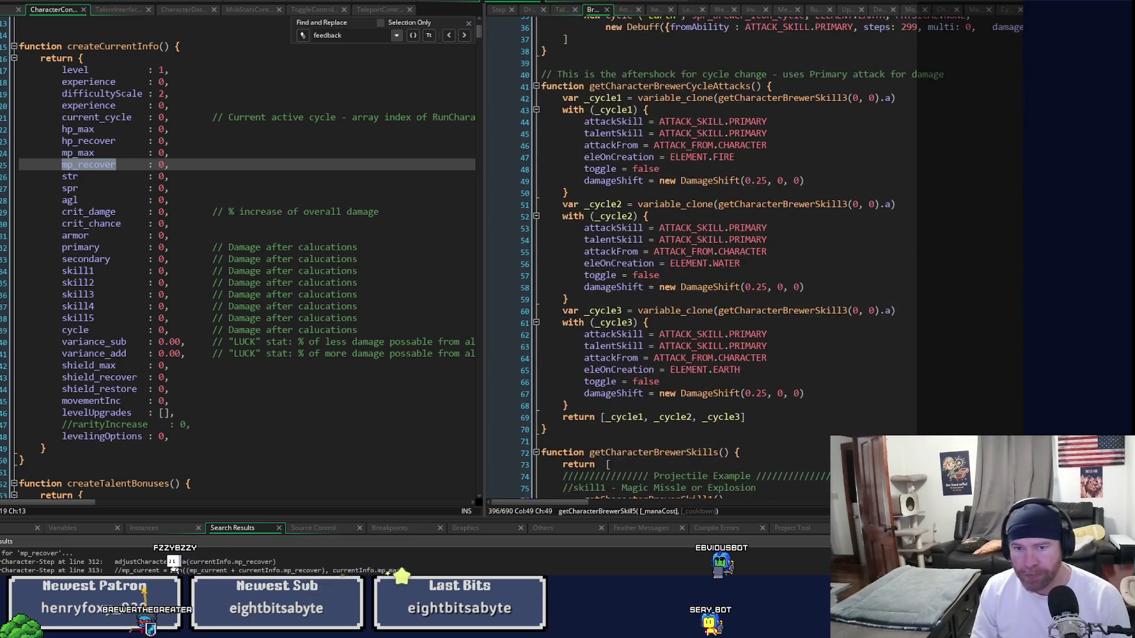
scroll(768, 260, "up", 10)
scroll(768, 260, "up", 2)
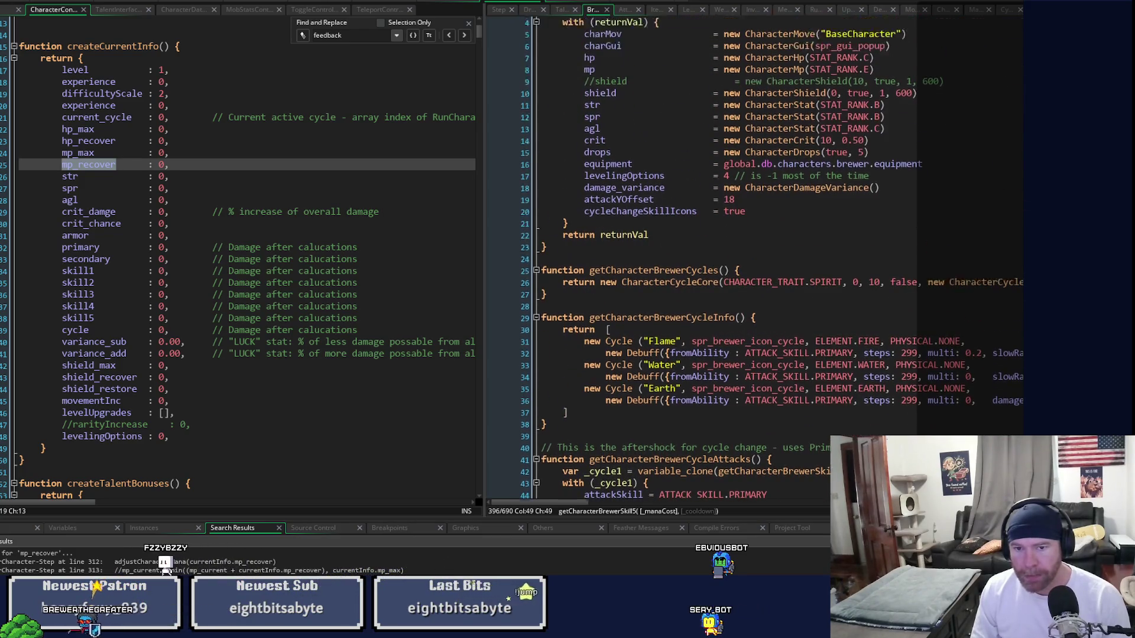
scroll(768, 260, "down", 10)
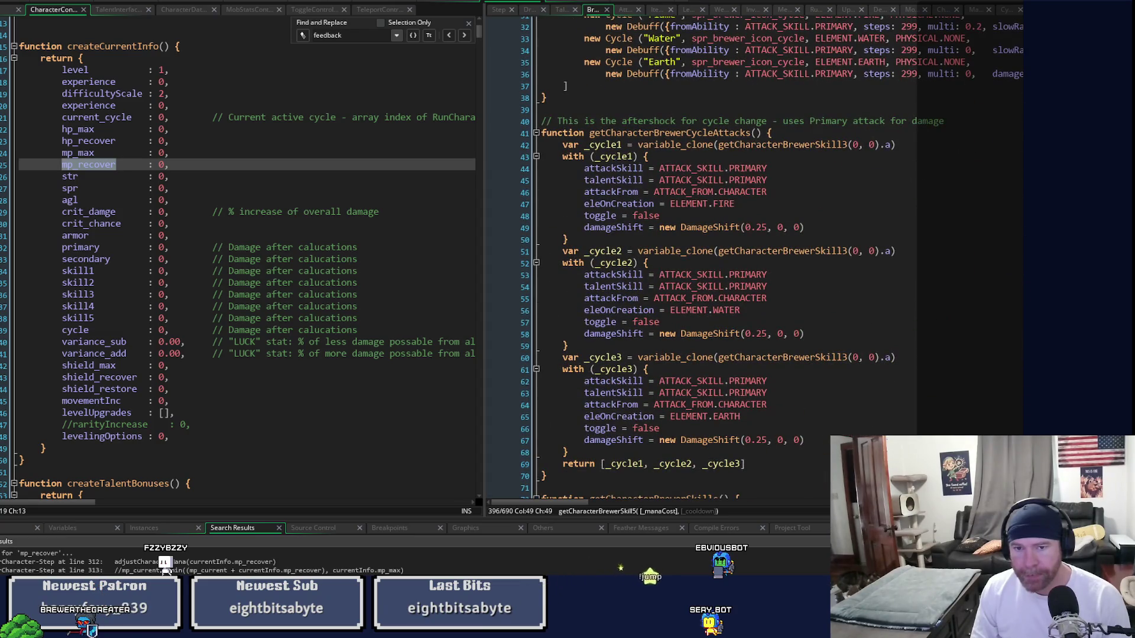
scroll(768, 260, "up", 6)
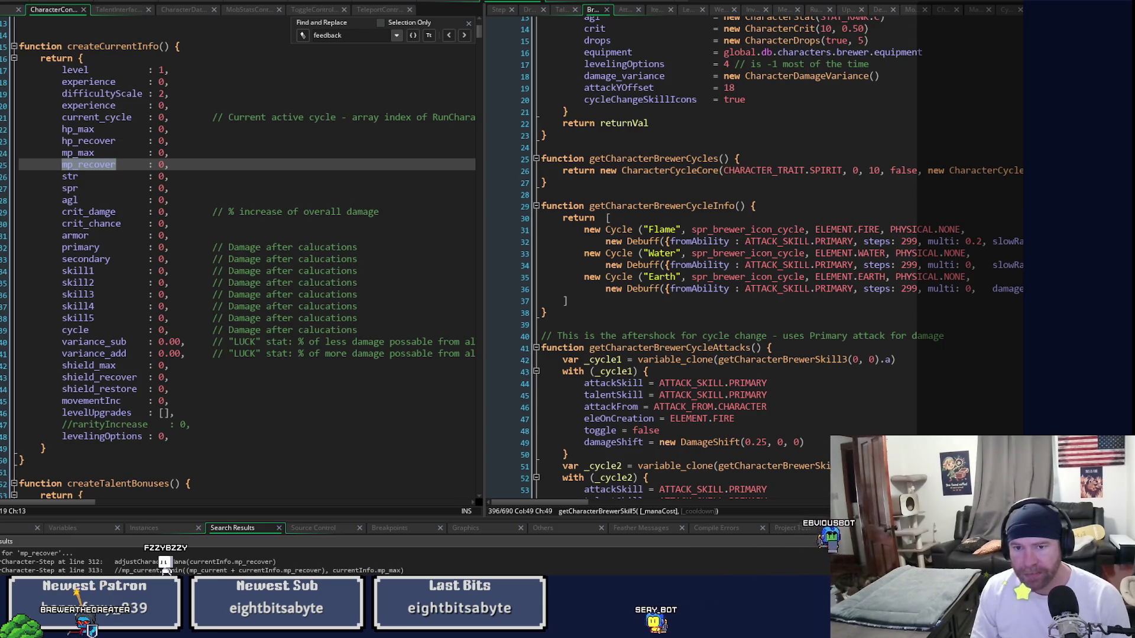
scroll(768, 260, "down", 3)
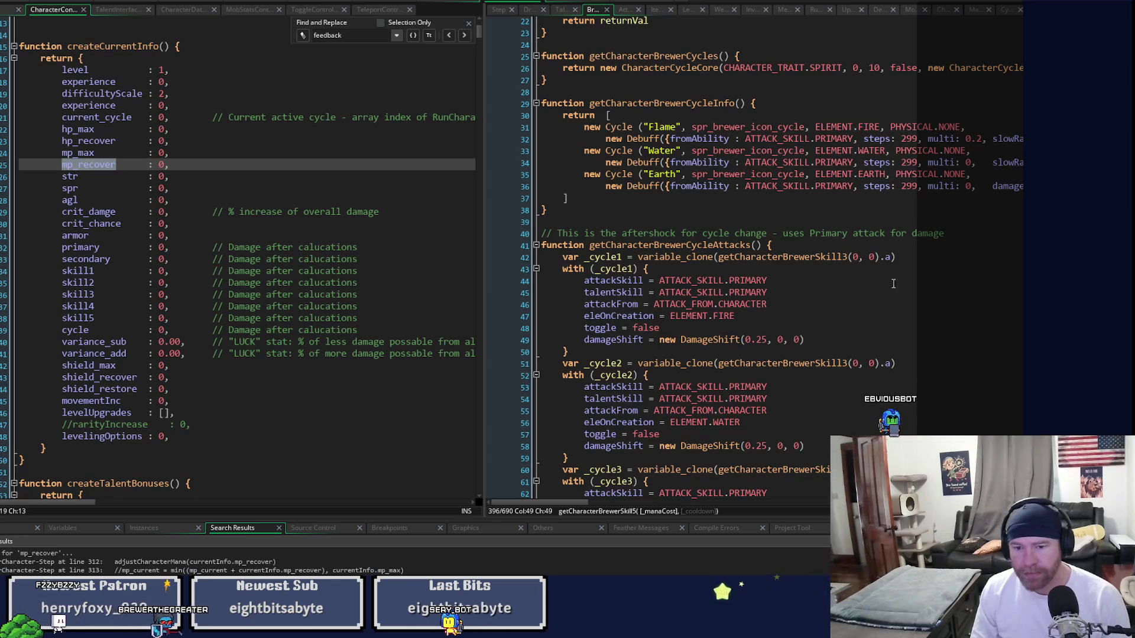
left_click(591, 494)
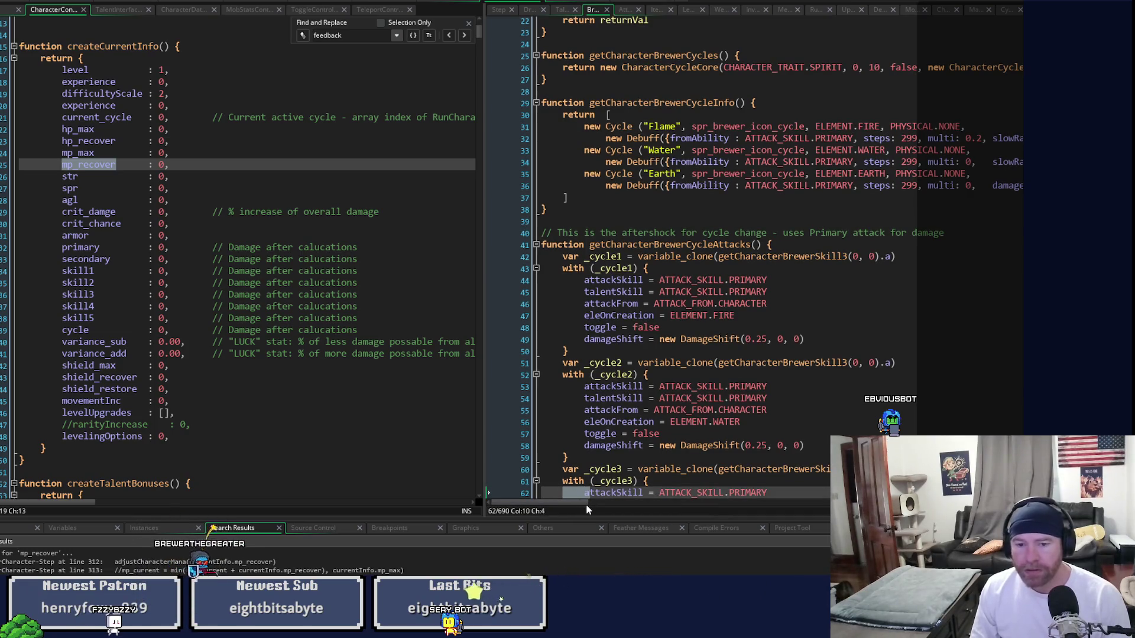
scroll(578, 508, "right", 5)
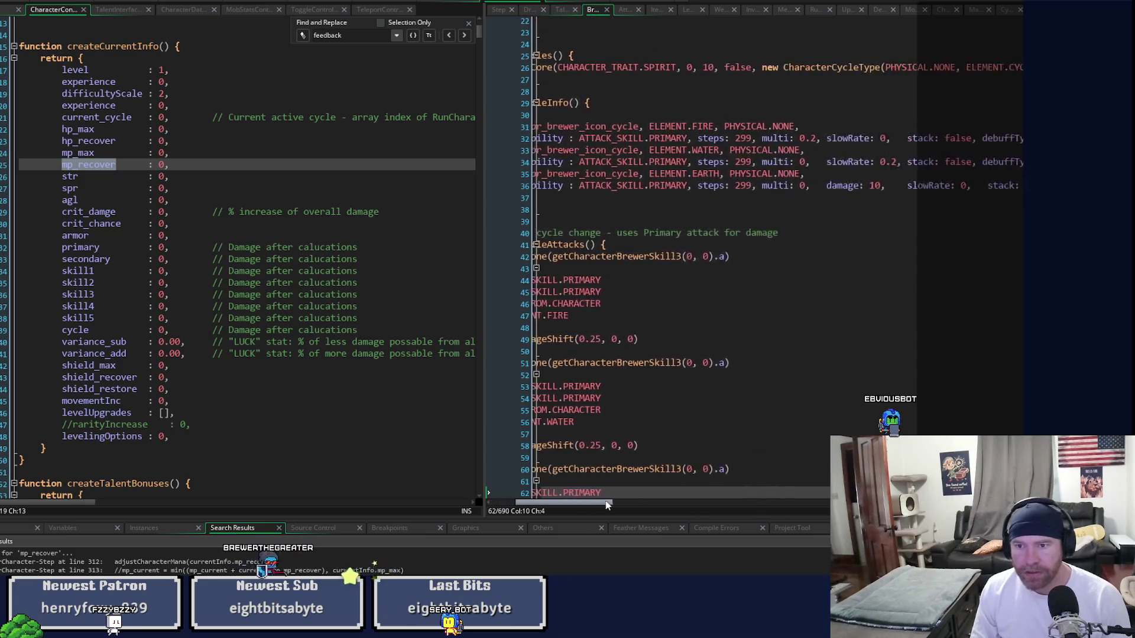
scroll(569, 507, "left", 5)
left_click_drag(570, 507, 661, 501)
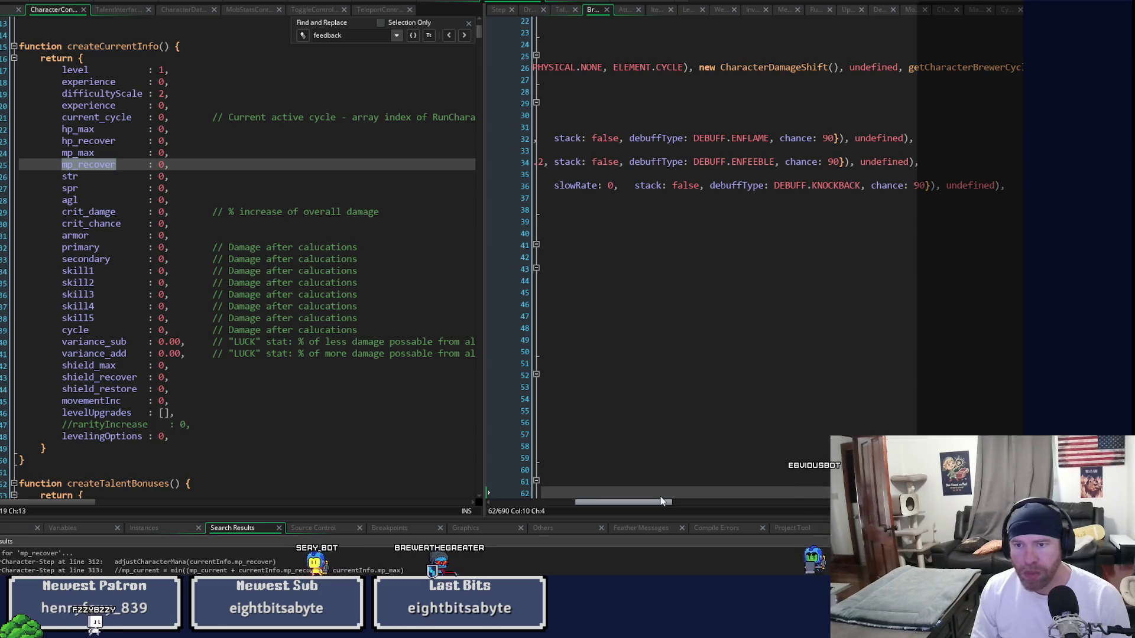
left_click_drag(661, 502, 567, 506)
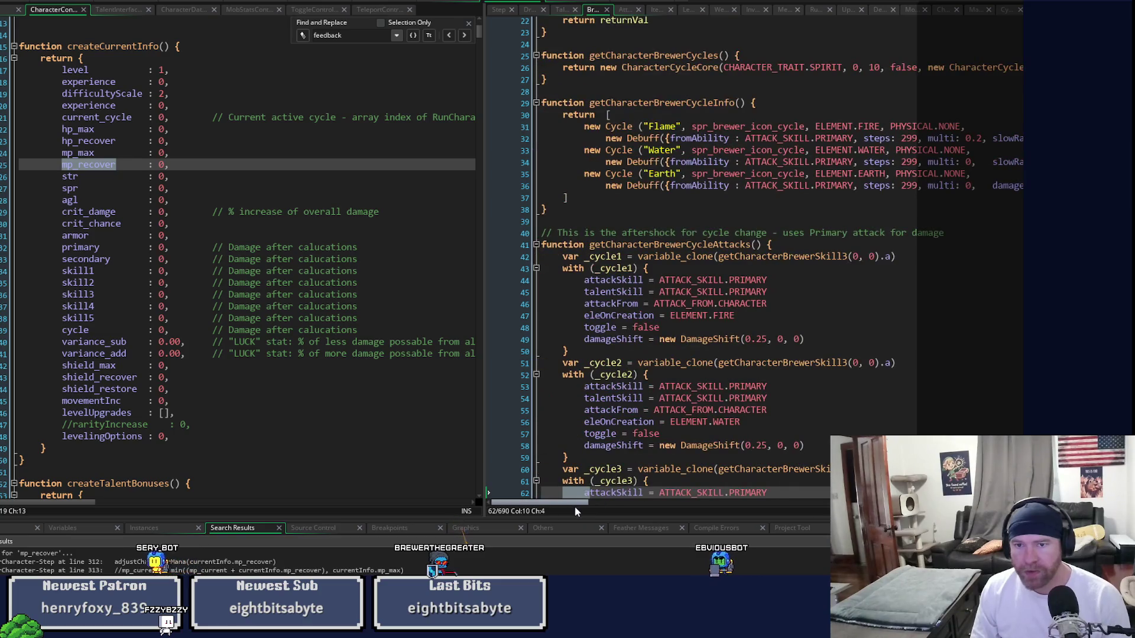
left_click(724, 68)
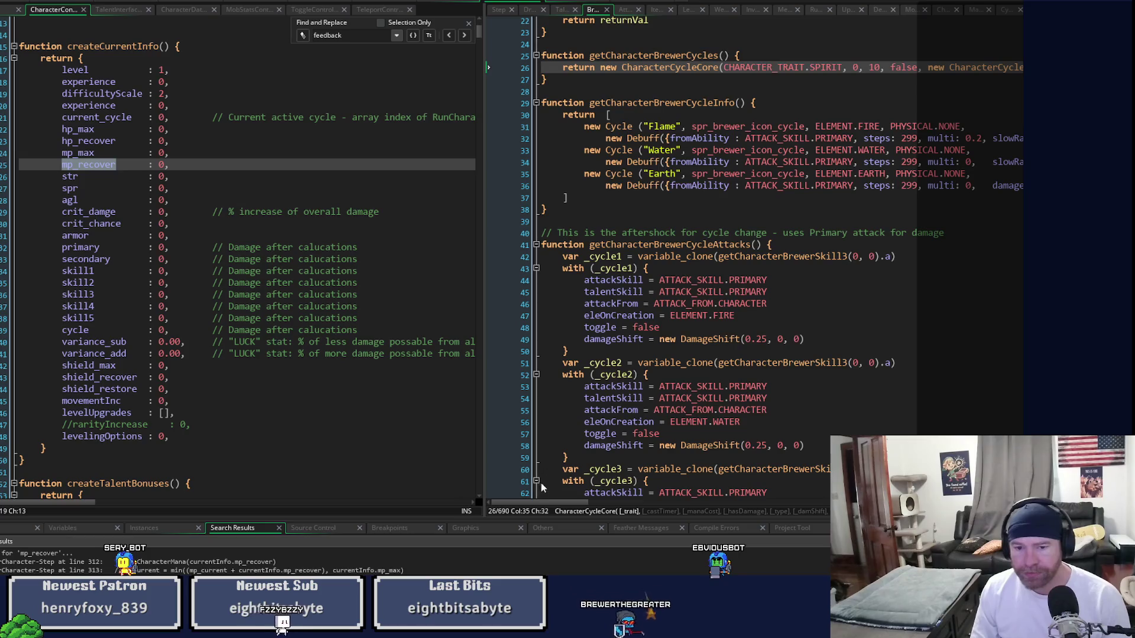
mouse_move(557, 502)
left_mouse_down()
mouse_move(653, 503)
mouse_move(548, 511)
left_mouse_up()
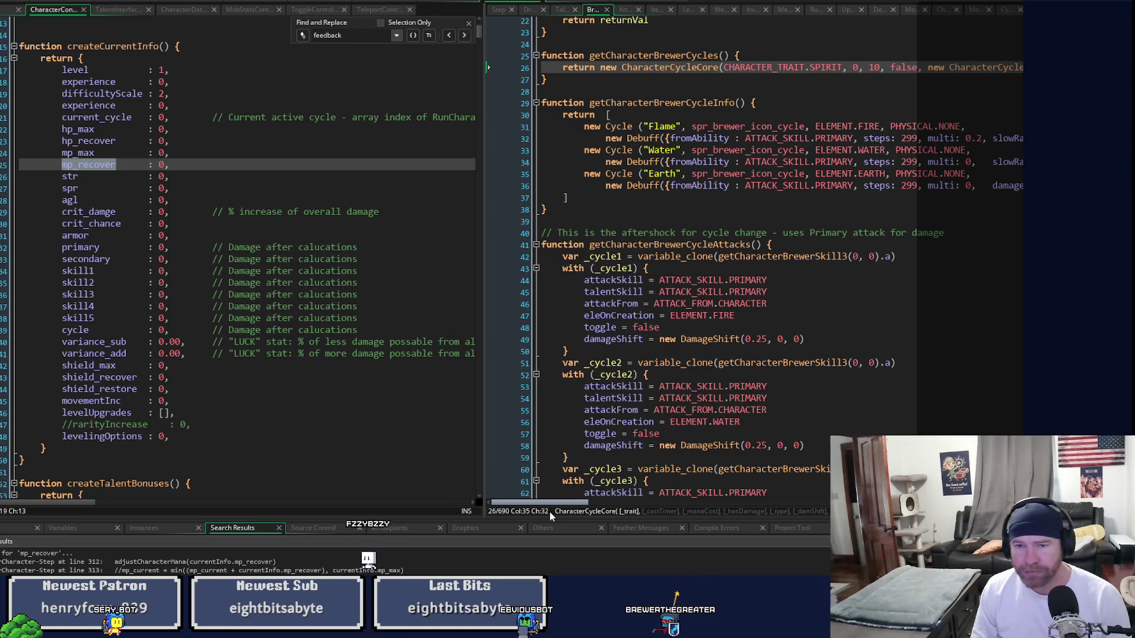
scroll(563, 509, "right", 1)
mouse_move(562, 512)
left_mouse_down()
mouse_move(597, 510)
mouse_move(555, 512)
left_mouse_up()
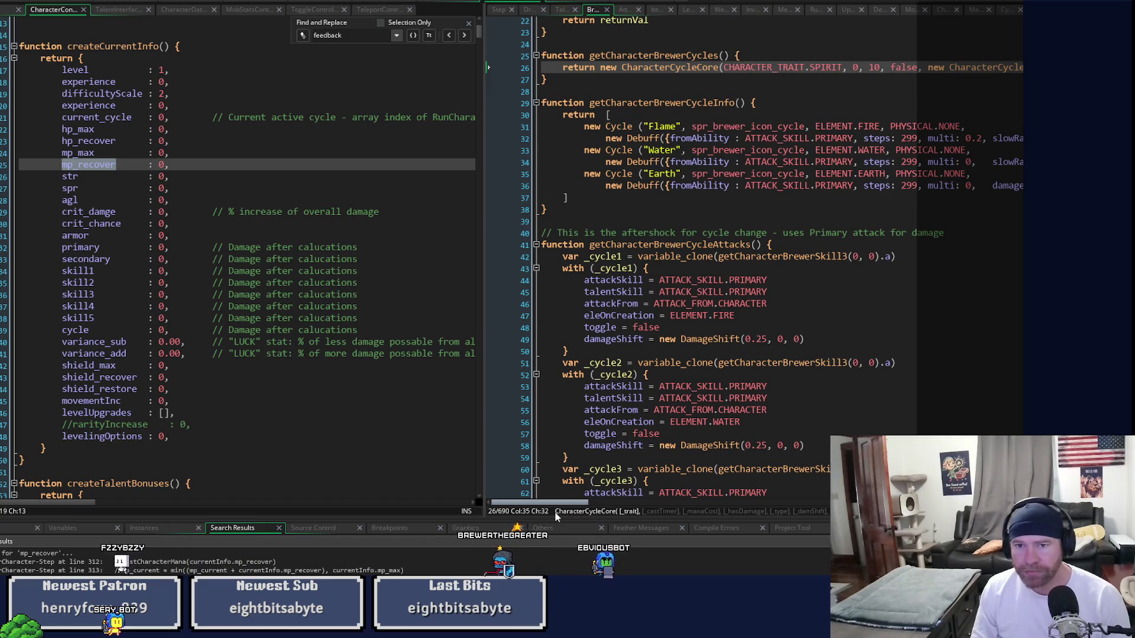
- Jump to the CharacterCycleCore constructor and compare it with getCharacterBrewerCycles, selecting that function name
middle_click(694, 68)
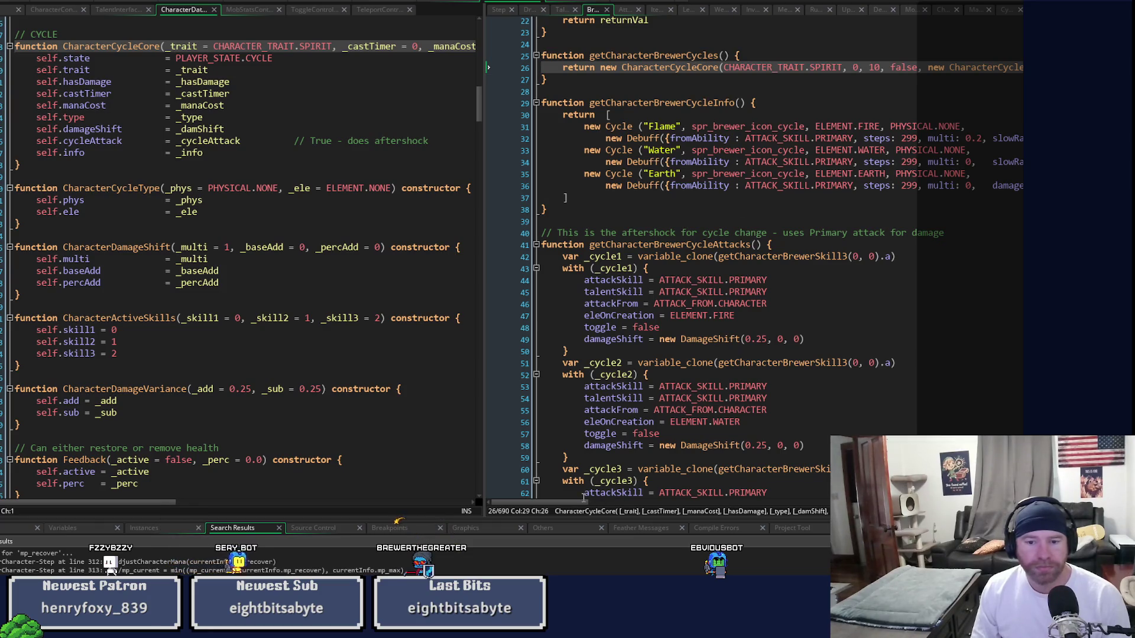
scroll(608, 454, "down", 9)
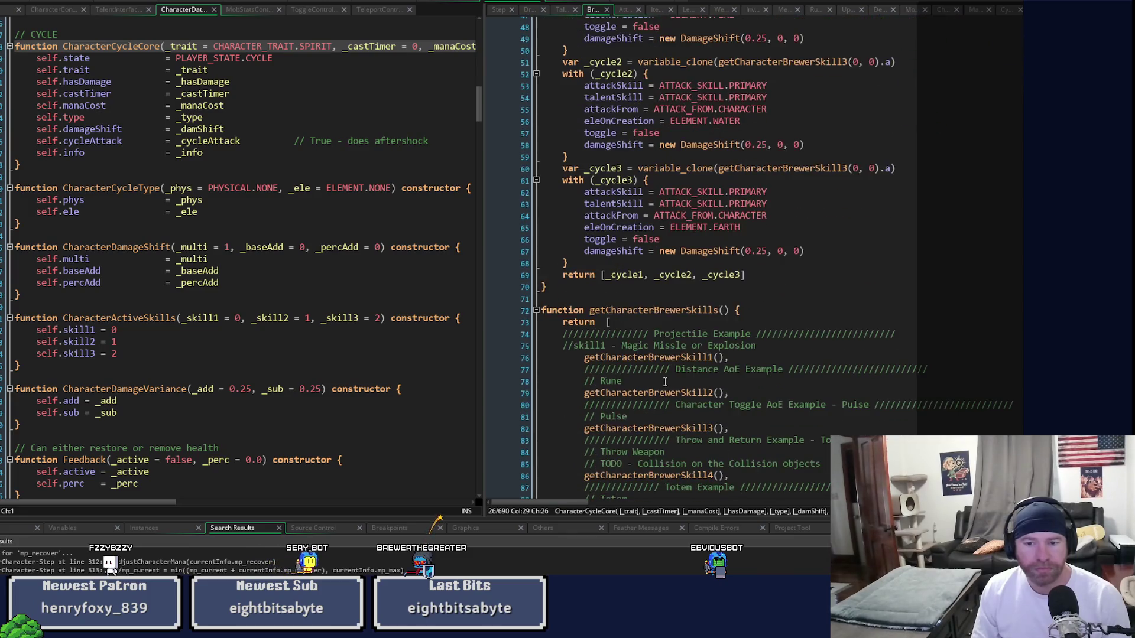
scroll(665, 382, "up", 9)
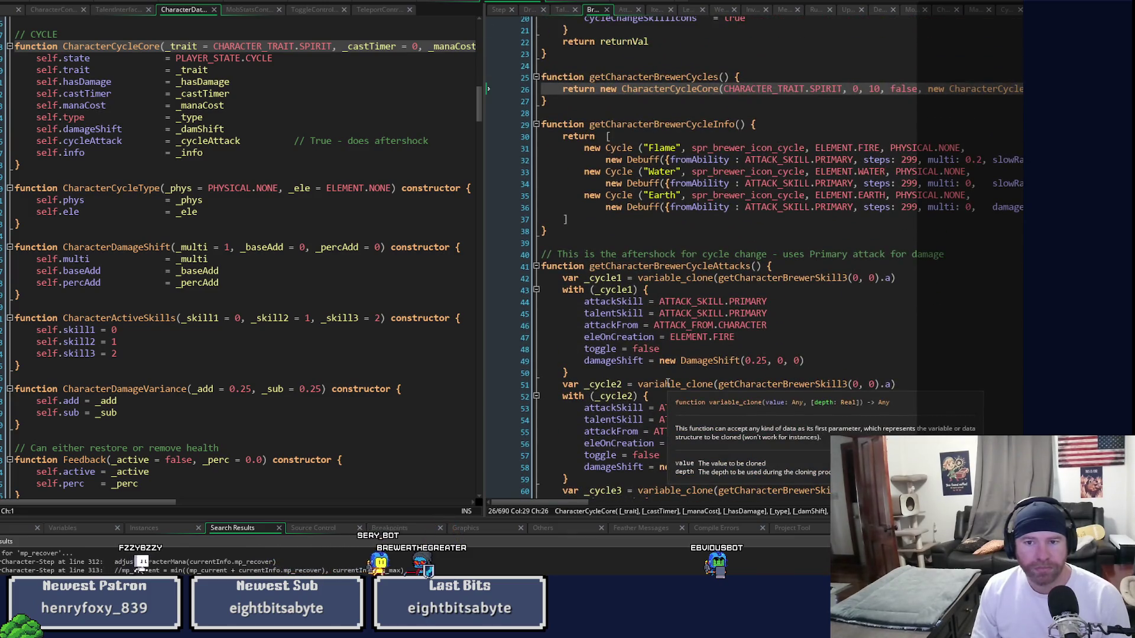
scroll(668, 383, "up", 2)
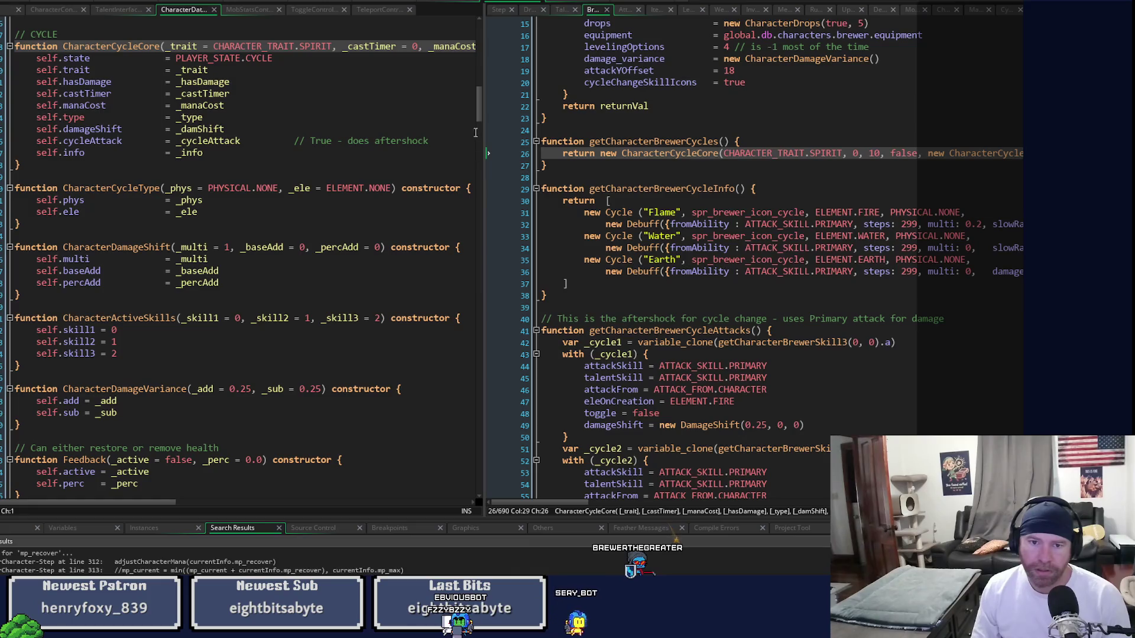
scroll(479, 148, "down", 10)
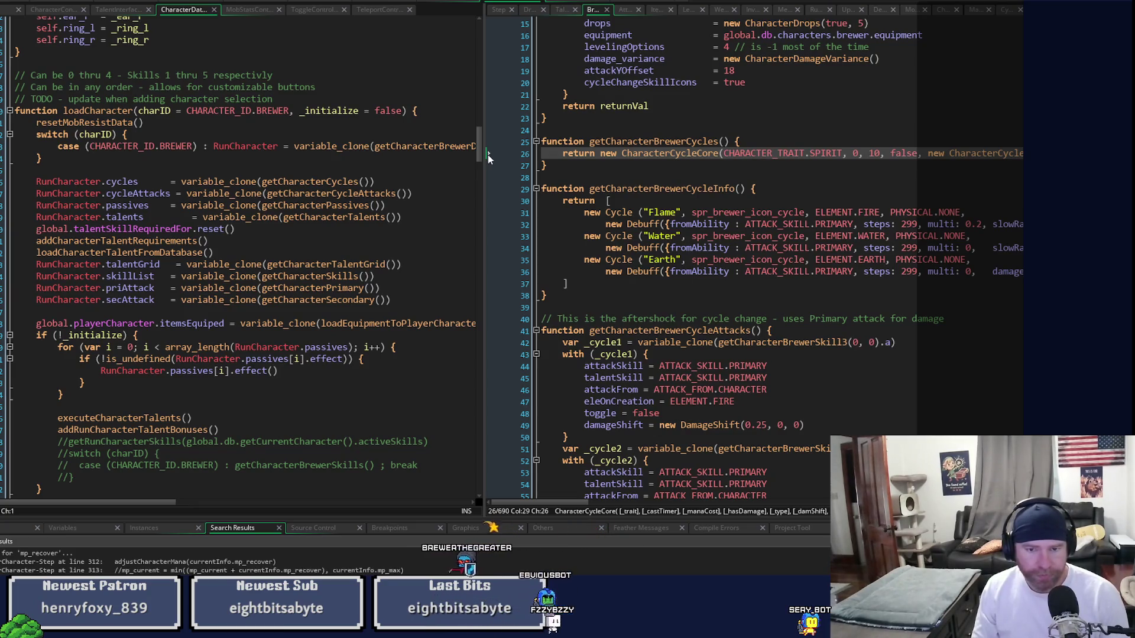
scroll(639, 264, "up", 5)
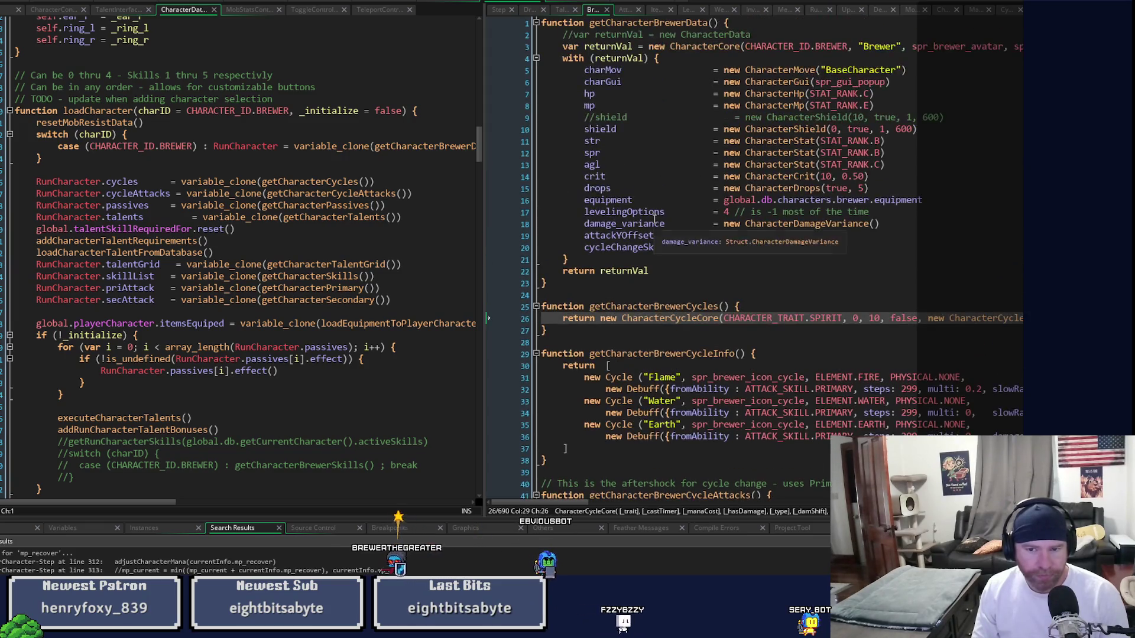
double_click(657, 308)
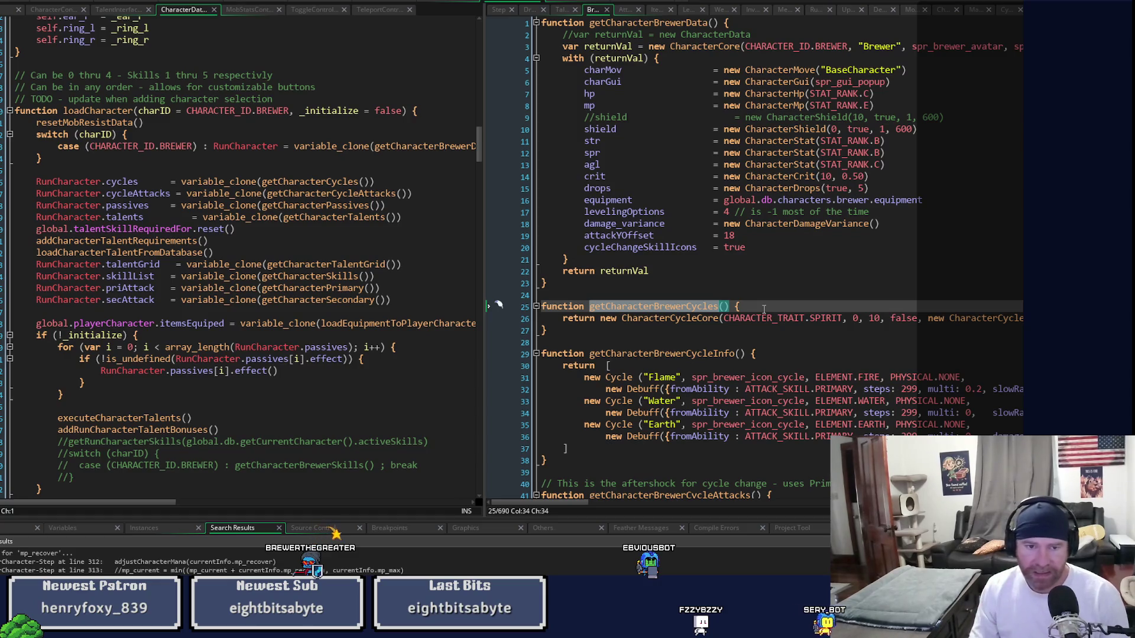
- Look up getCharacterCycles' definition, return to the Brewer cycle code, then build and run the game
middle_click(319, 183)
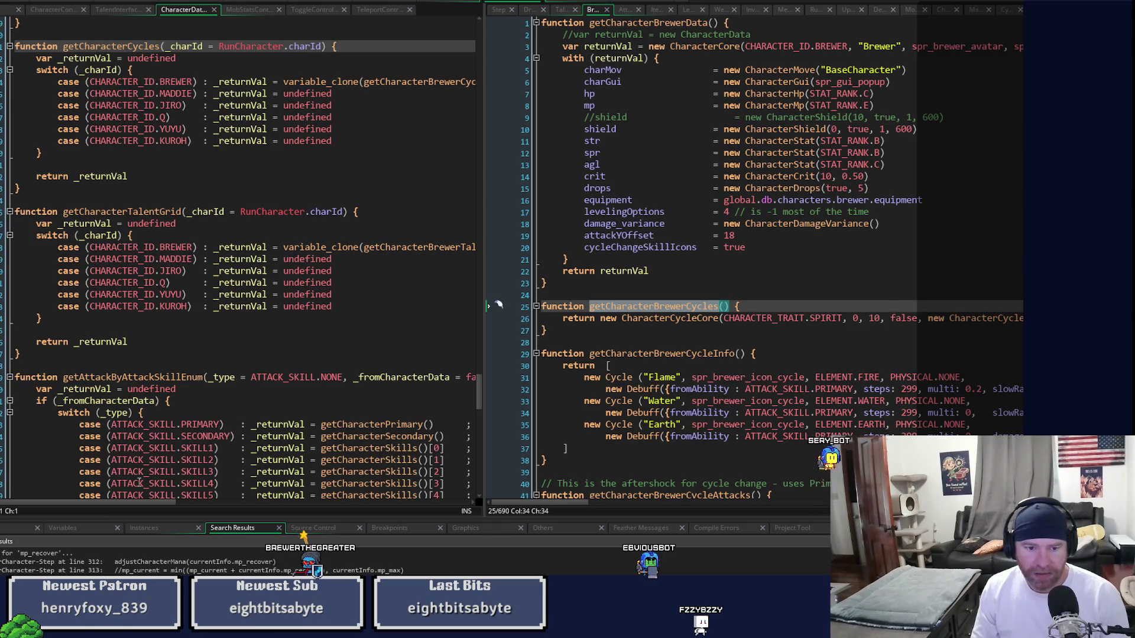
left_click_drag(128, 506, 149, 506)
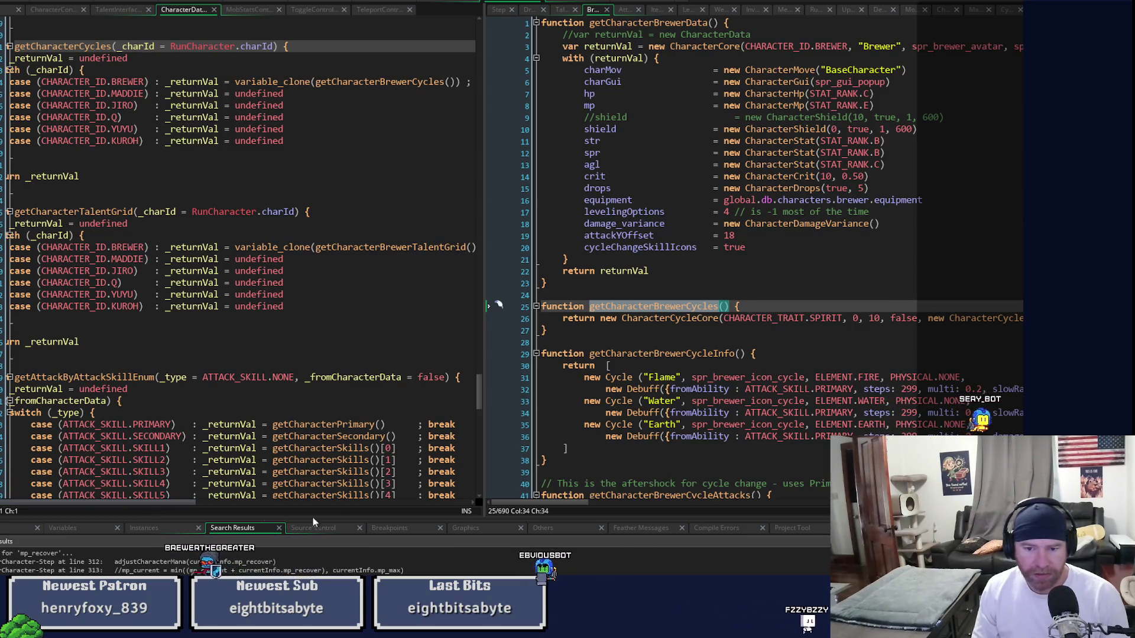
mouse_move(530, 505)
left_mouse_down()
mouse_move(618, 504)
mouse_move(539, 508)
left_mouse_up()
left_click(946, 317)
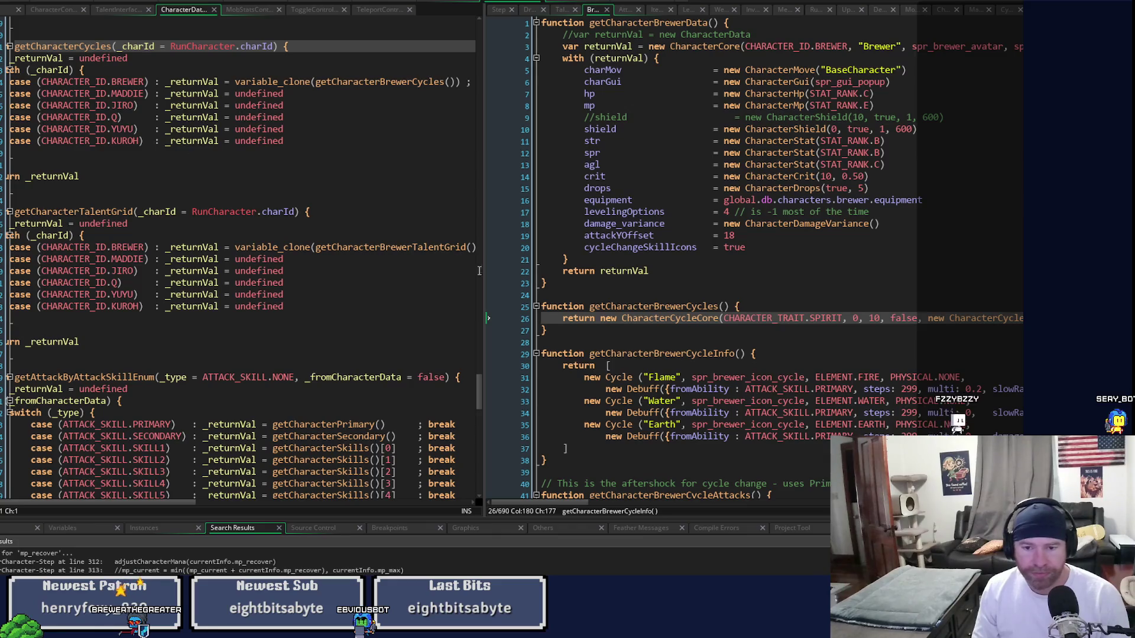
scroll(700, 299, "down", 7)
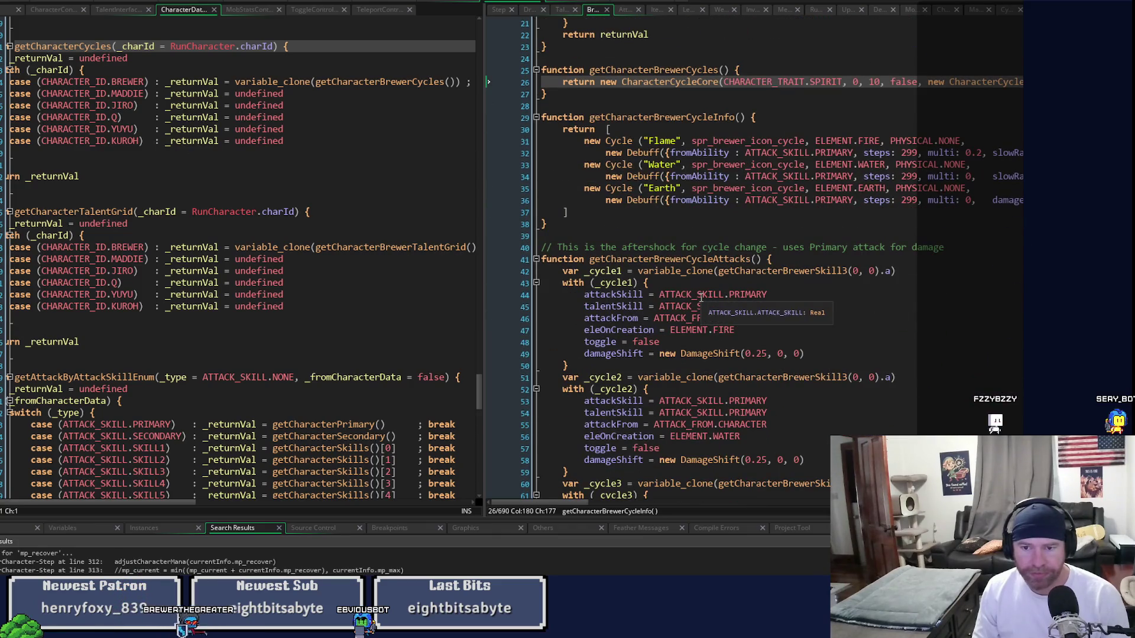
key("F6")
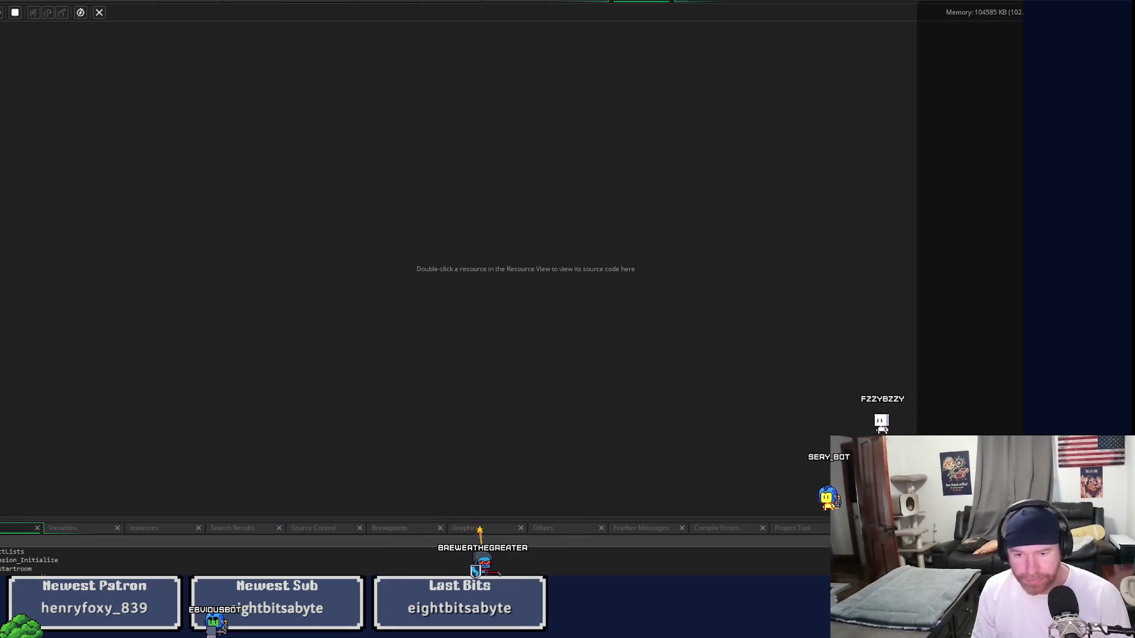
- Walk the Brewer around, cast an ice totem right beside the player, then quit the test run
key("s")
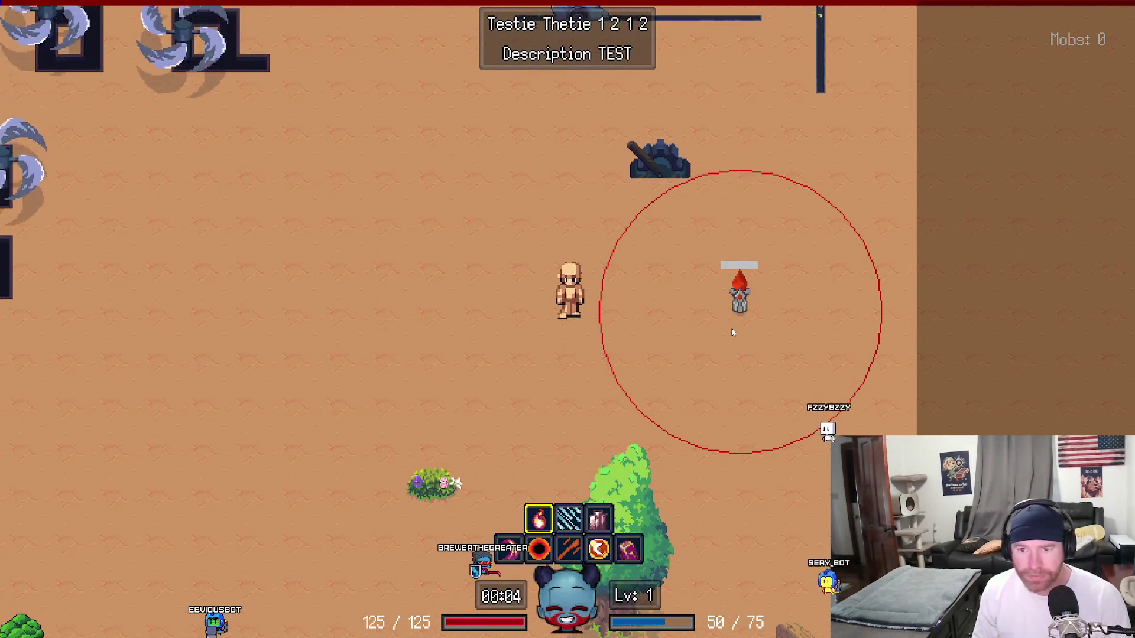
key("d")
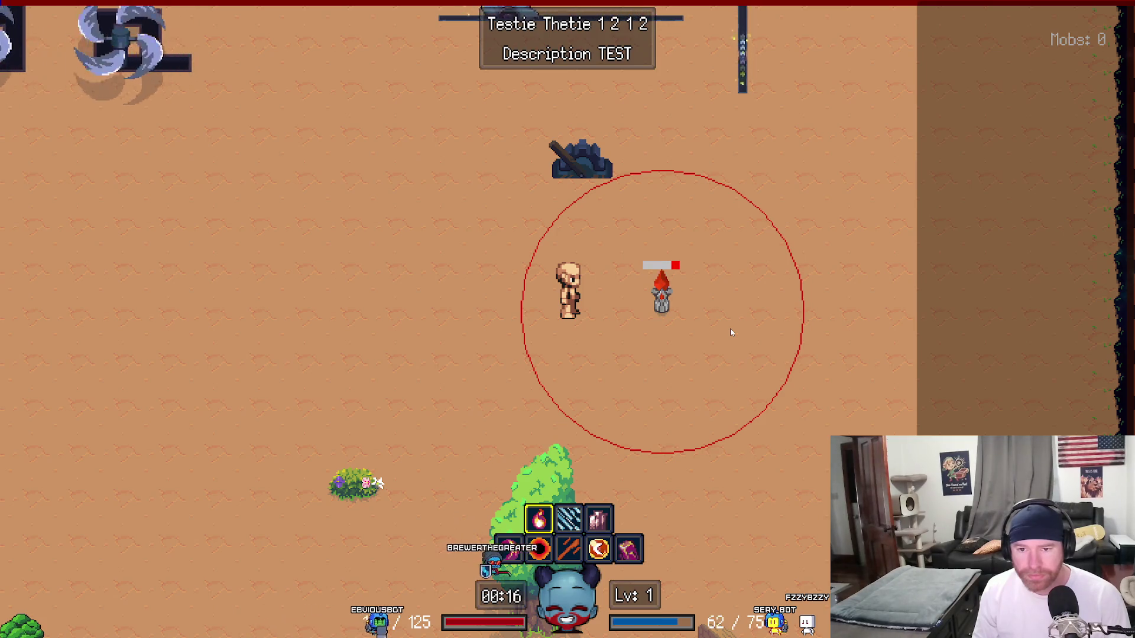
key("a")
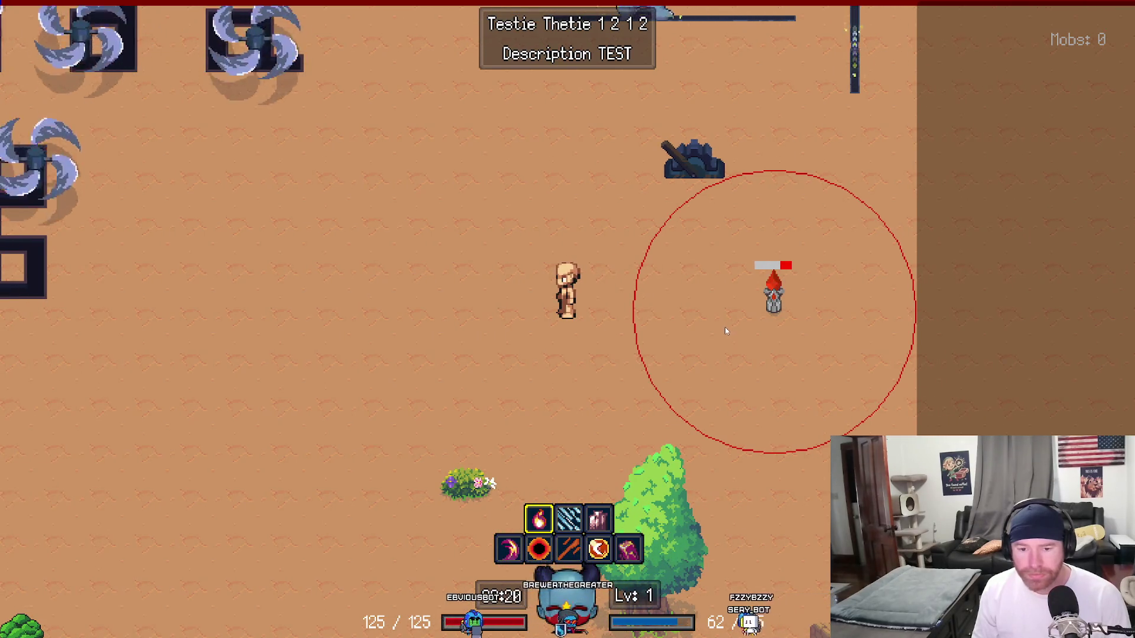
key("2")
left_click(590, 319)
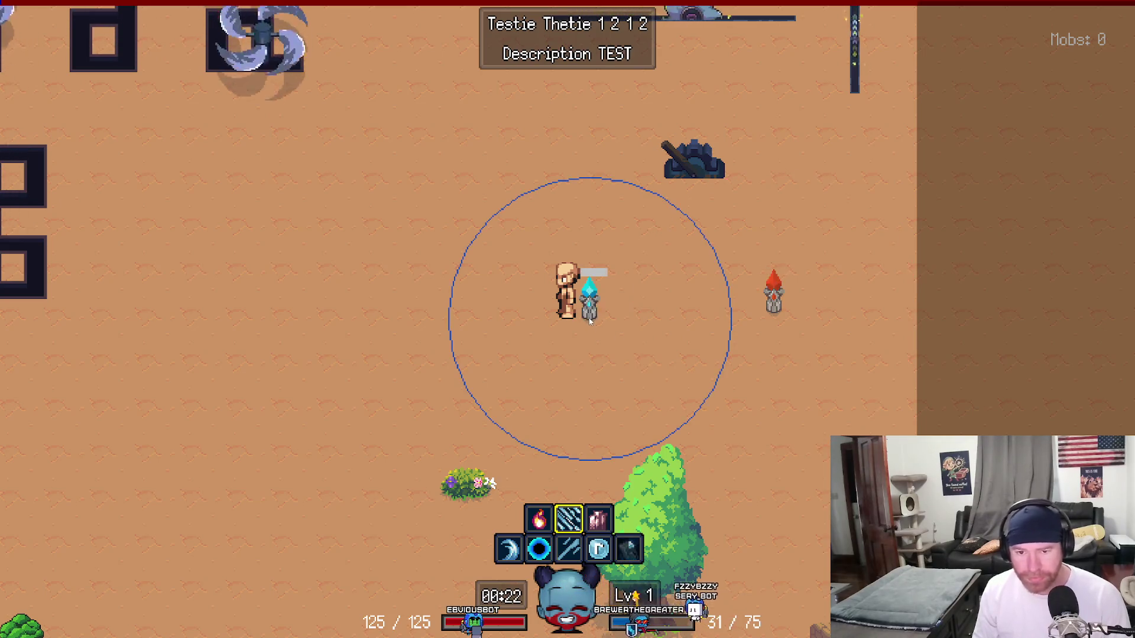
key("3")
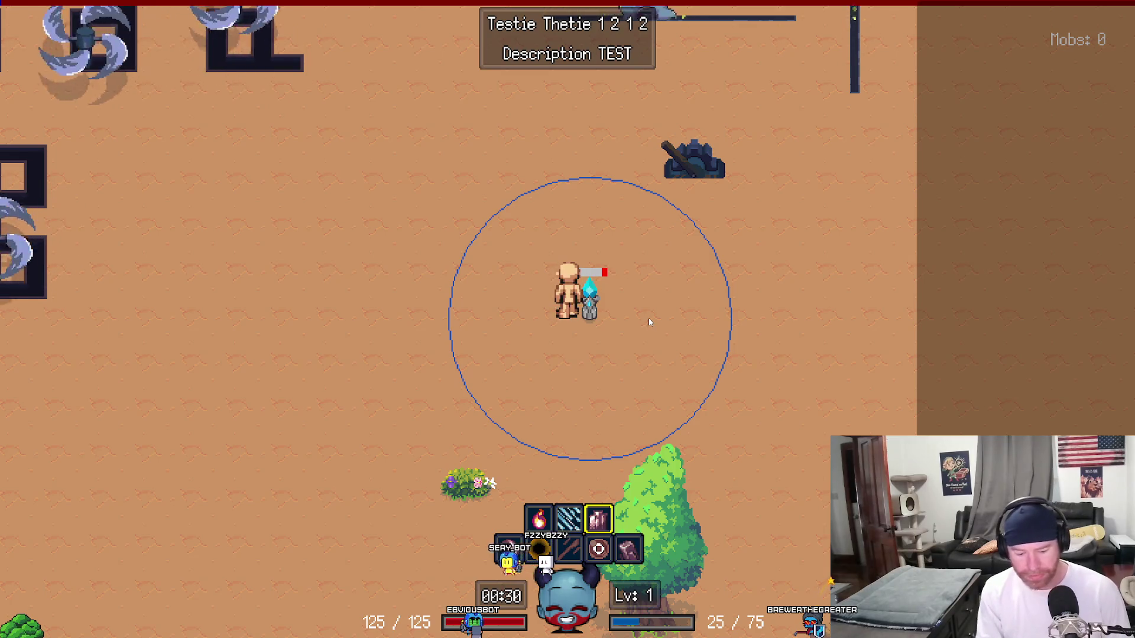
key("Escape")
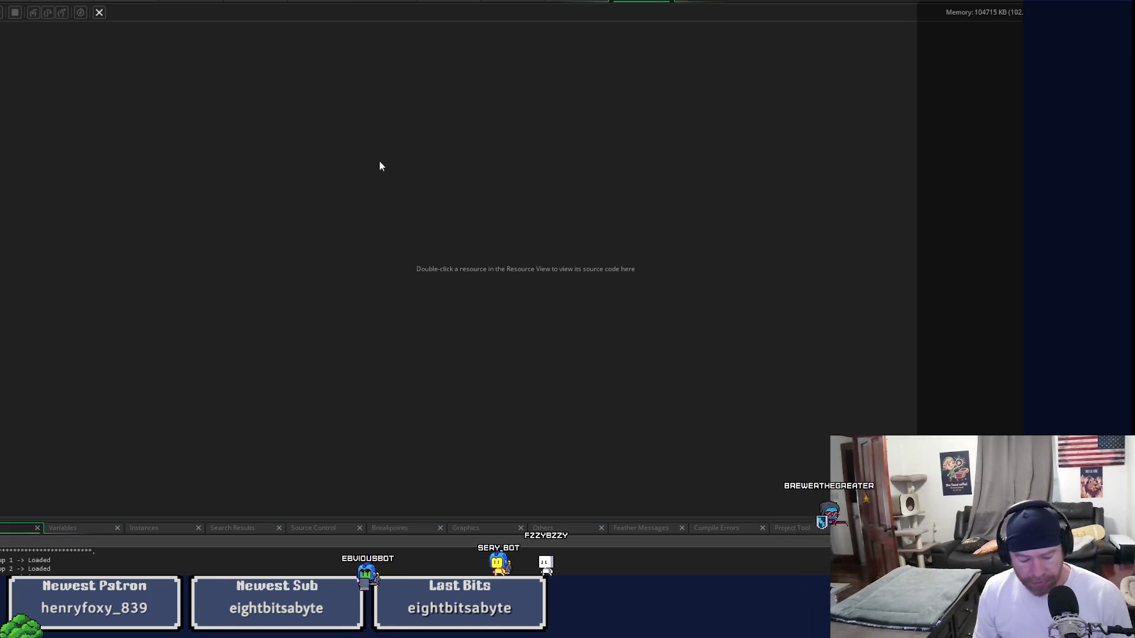
- Return to the character scripts workspace, show the CharacterController script on the left, and widen the editors
left_click(565, 2)
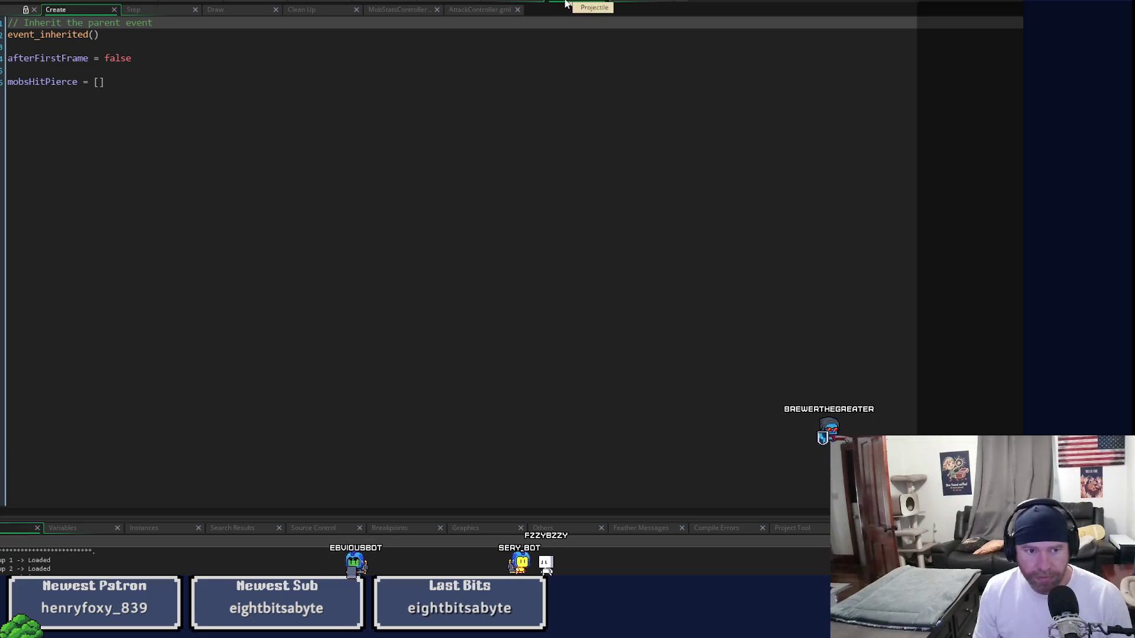
left_click(631, 2)
left_click(663, 3)
left_click(489, 2)
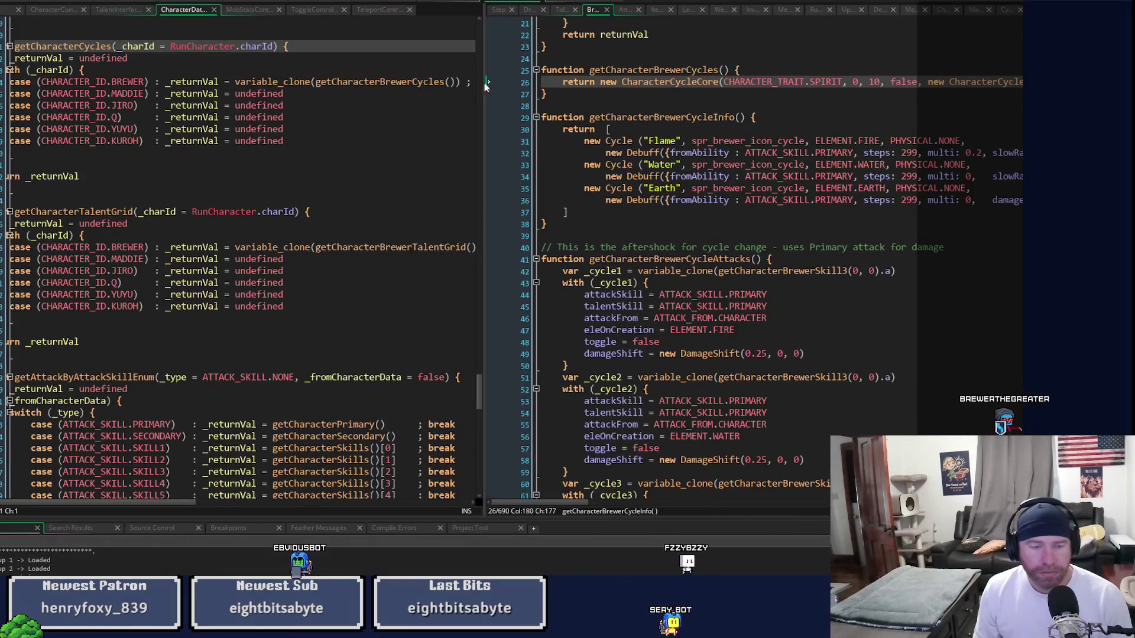
left_click(55, 502)
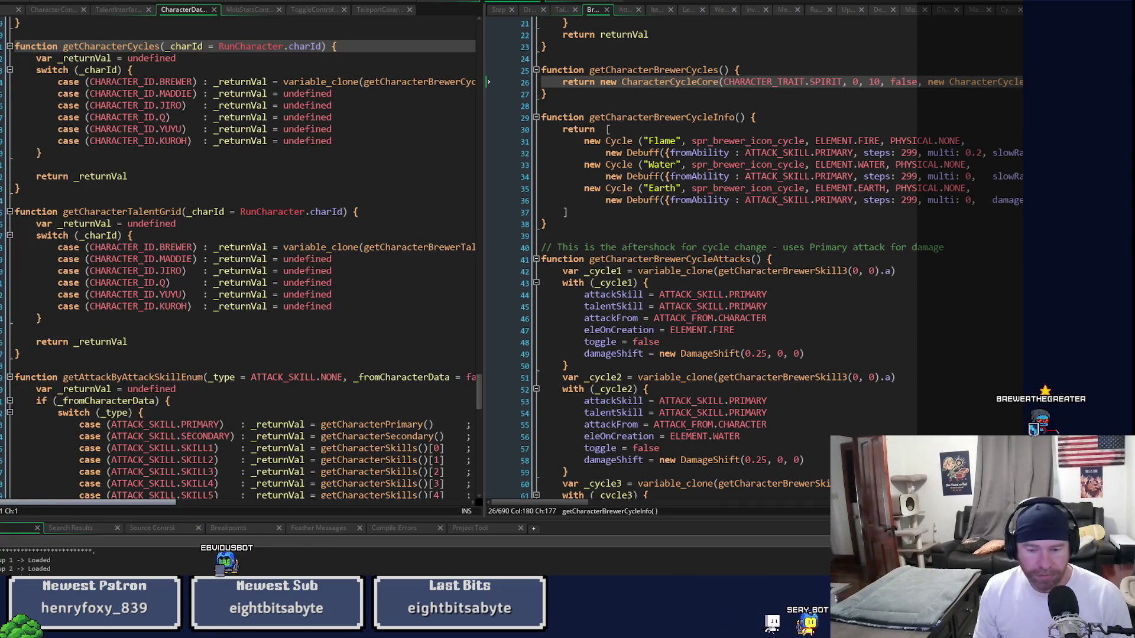
left_click(61, 10)
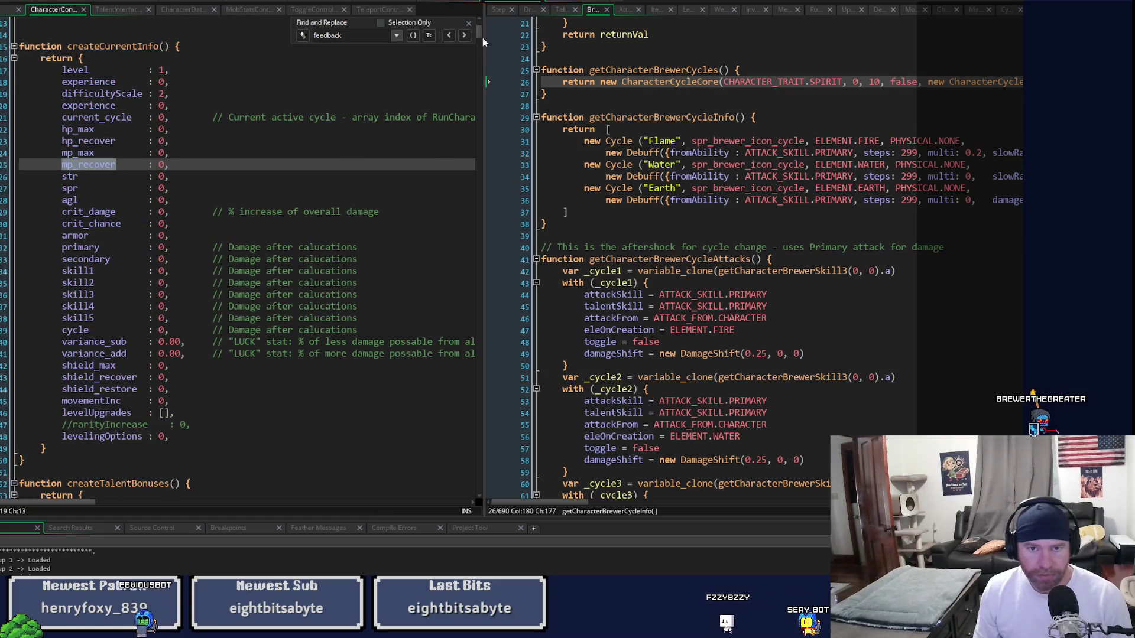
mouse_move(482, 38)
left_mouse_down()
mouse_move(567, 19)
mouse_move(563, 100)
mouse_move(520, 127)
mouse_move(434, 136)
left_mouse_up()
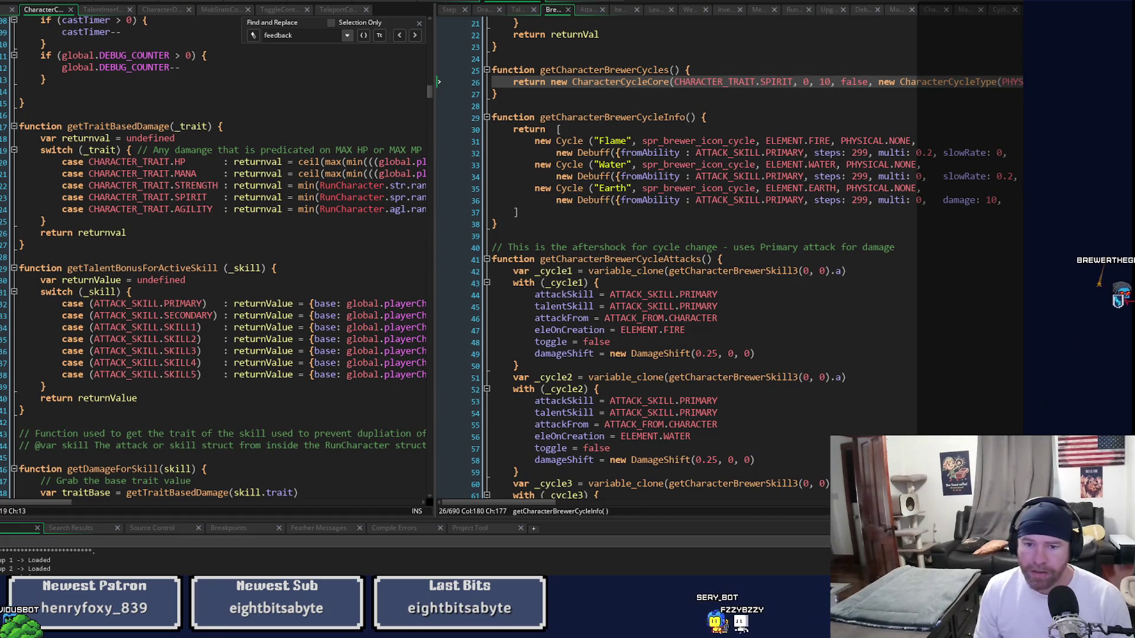
scroll(438, 81, "down", 20)
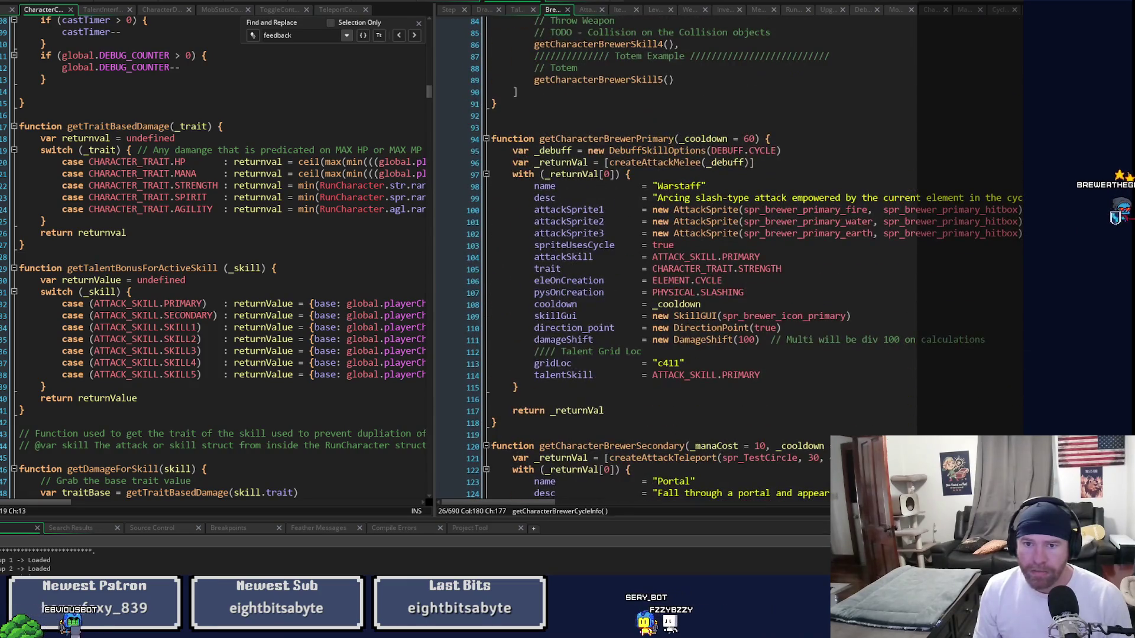
scroll(727, 260, "down", 20)
scroll(727, 260, "down", 20)
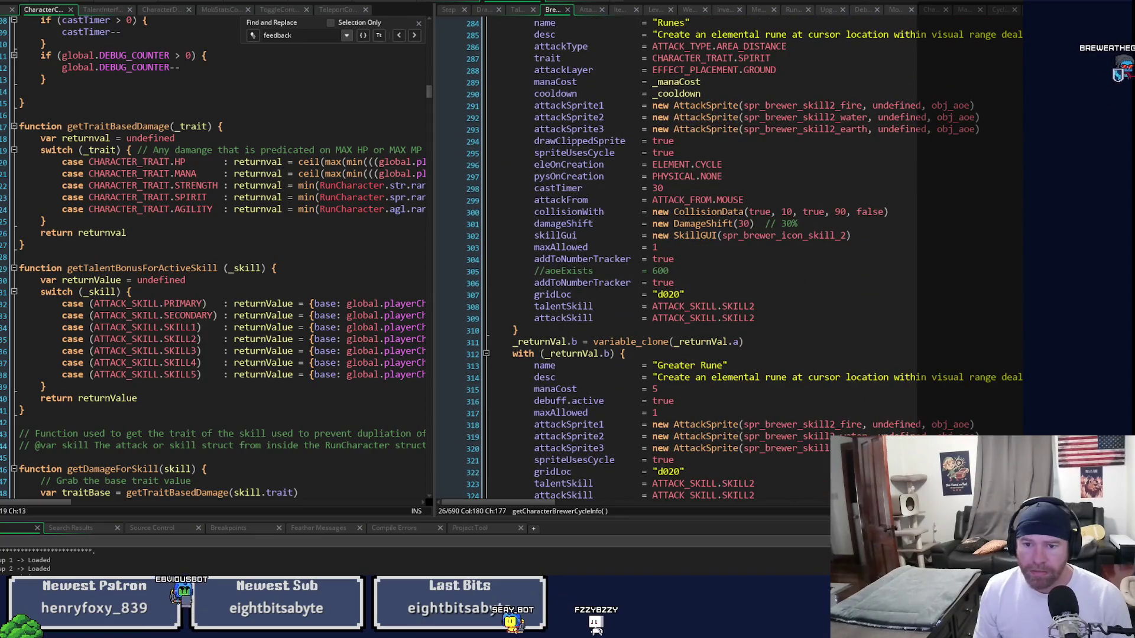
scroll(727, 260, "down", 9)
scroll(727, 260, "down", 20)
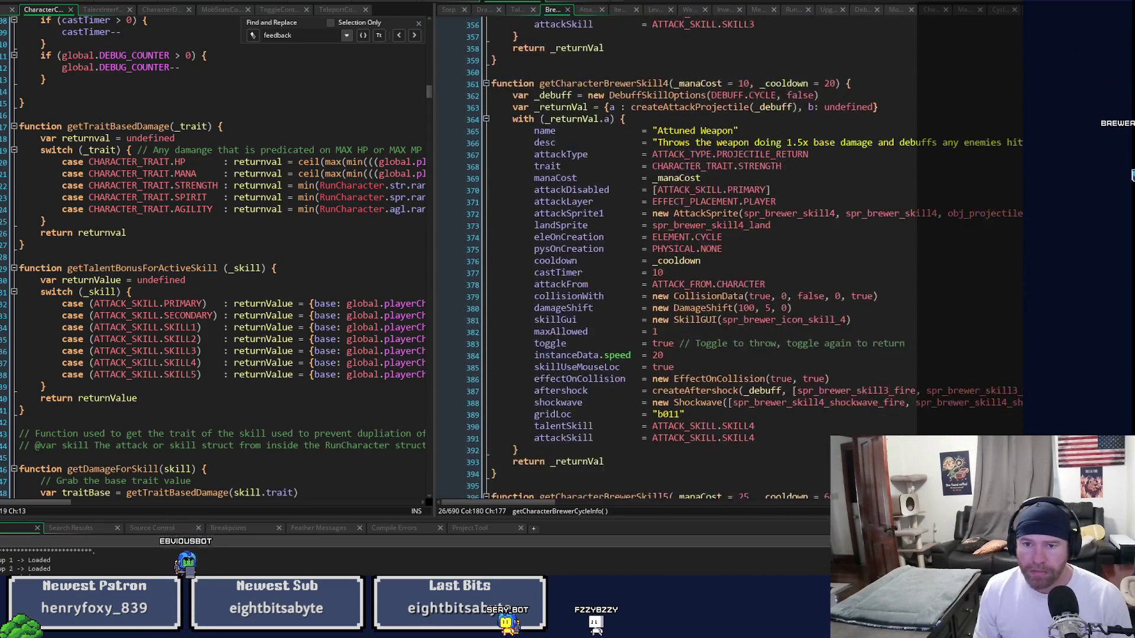
scroll(726, 260, "down", 1)
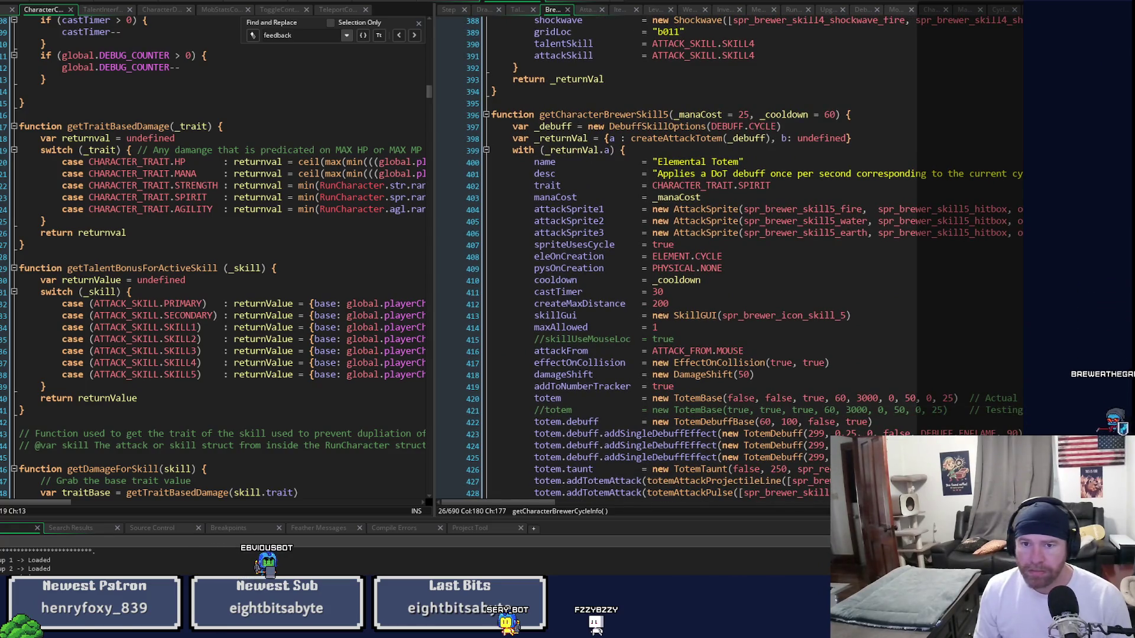
scroll(727, 260, "down", 2)
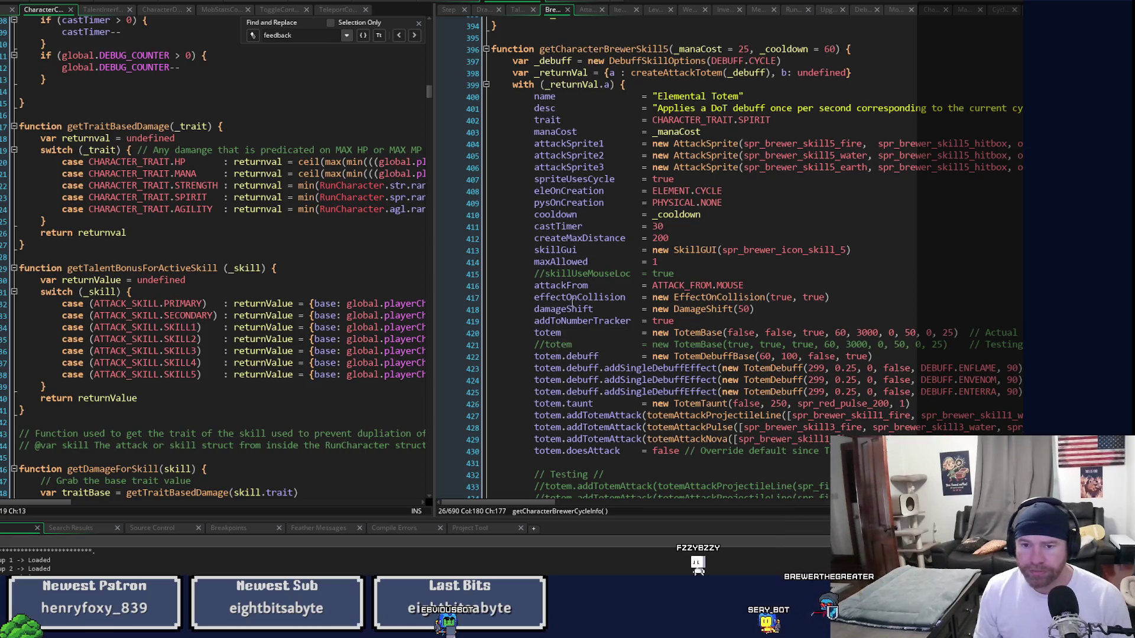
mouse_move(713, 294)
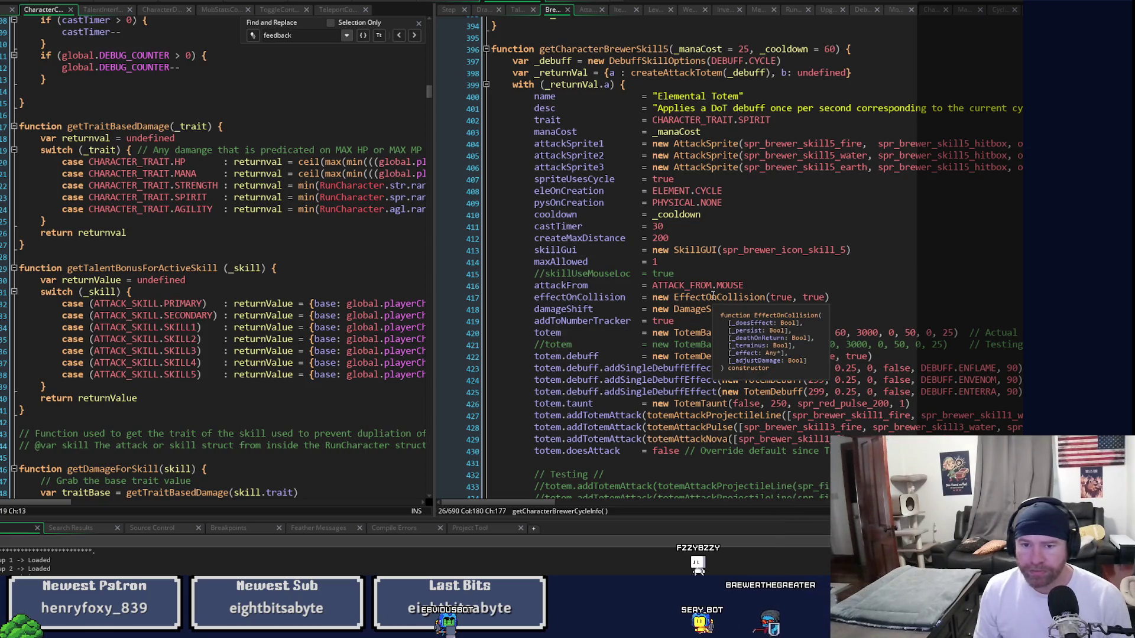
scroll(713, 294, "down", 7)
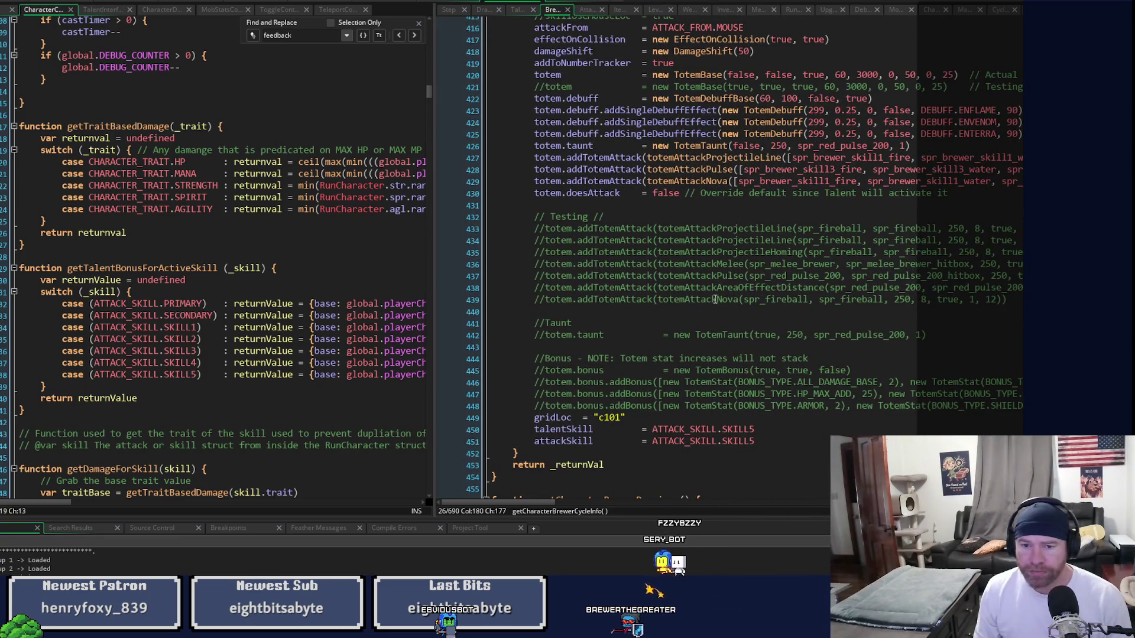
scroll(715, 300, "up", 9)
mouse_move(699, 343)
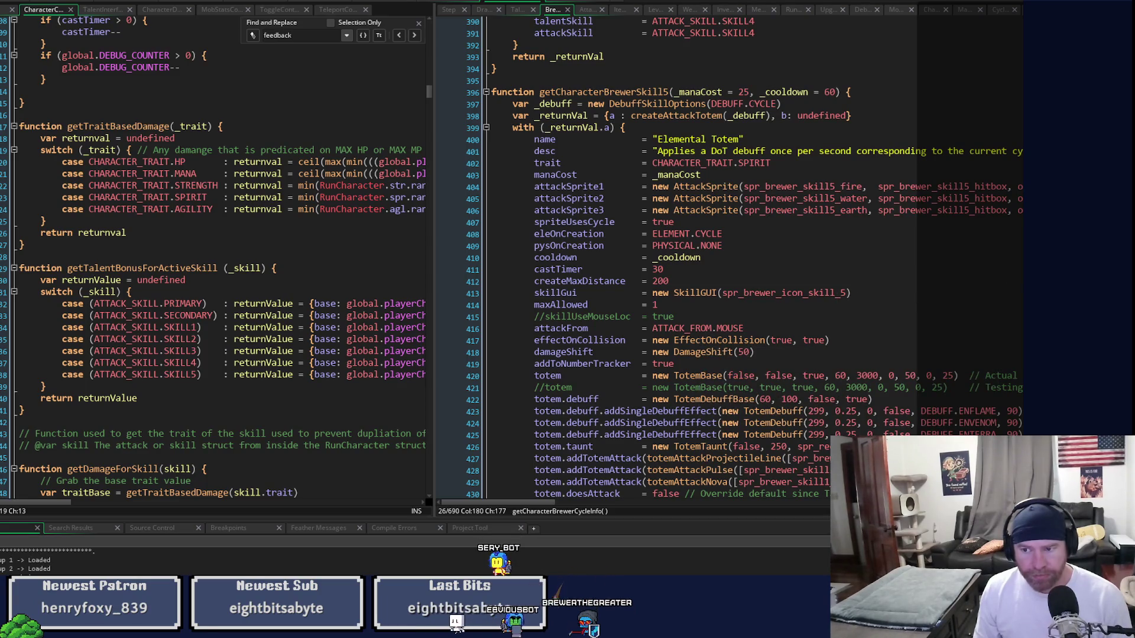
scroll(715, 260, "down", 5)
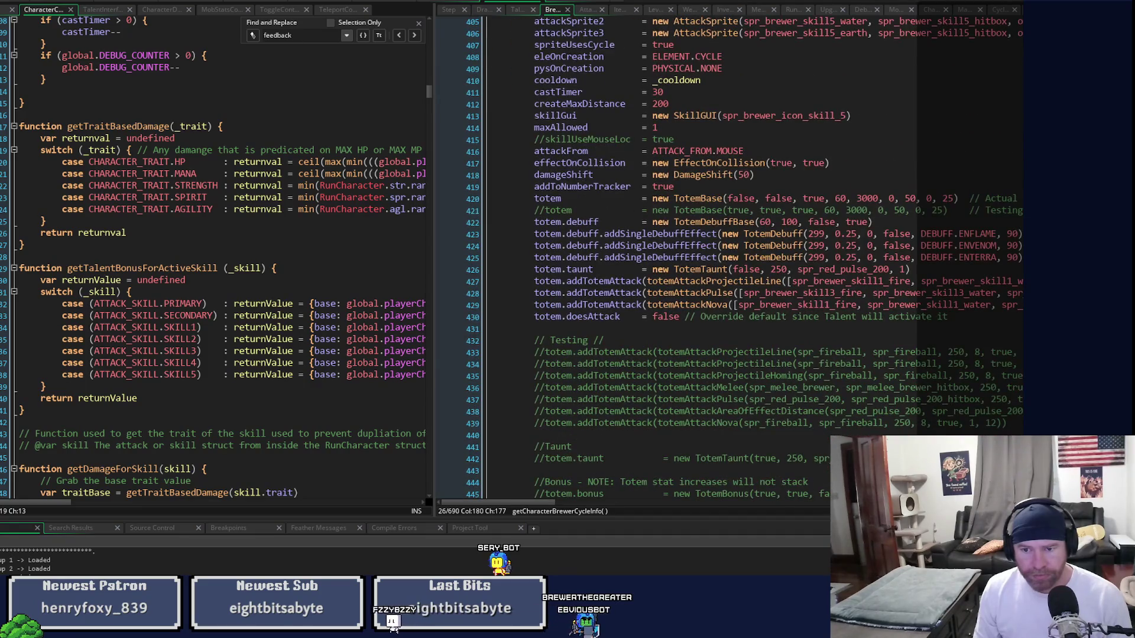
scroll(715, 260, "up", 13)
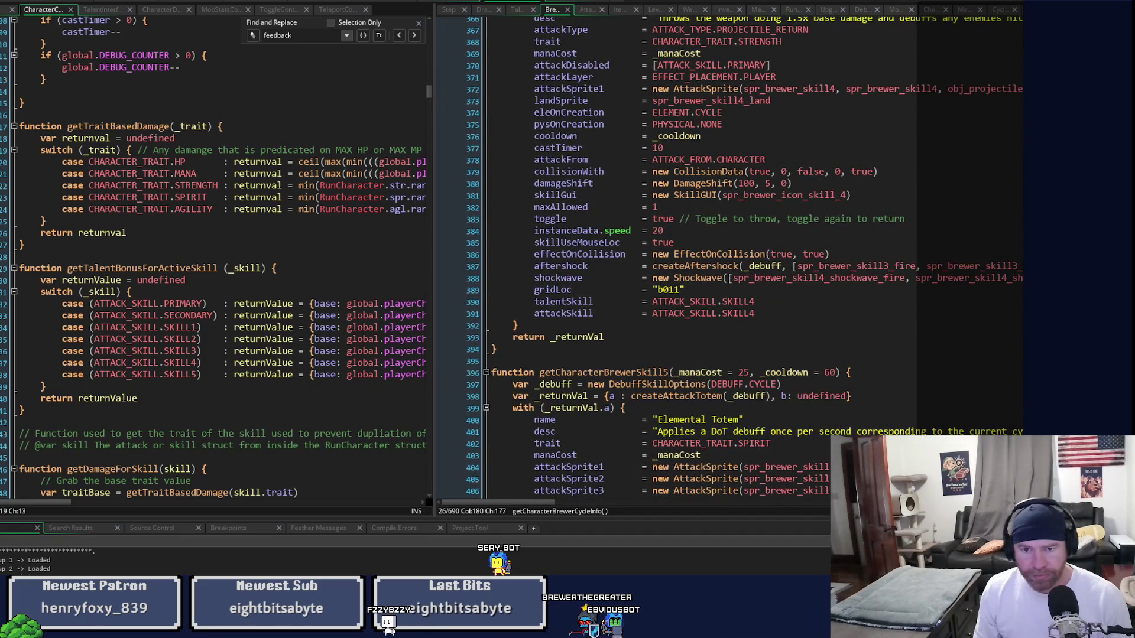
scroll(715, 260, "up", 4)
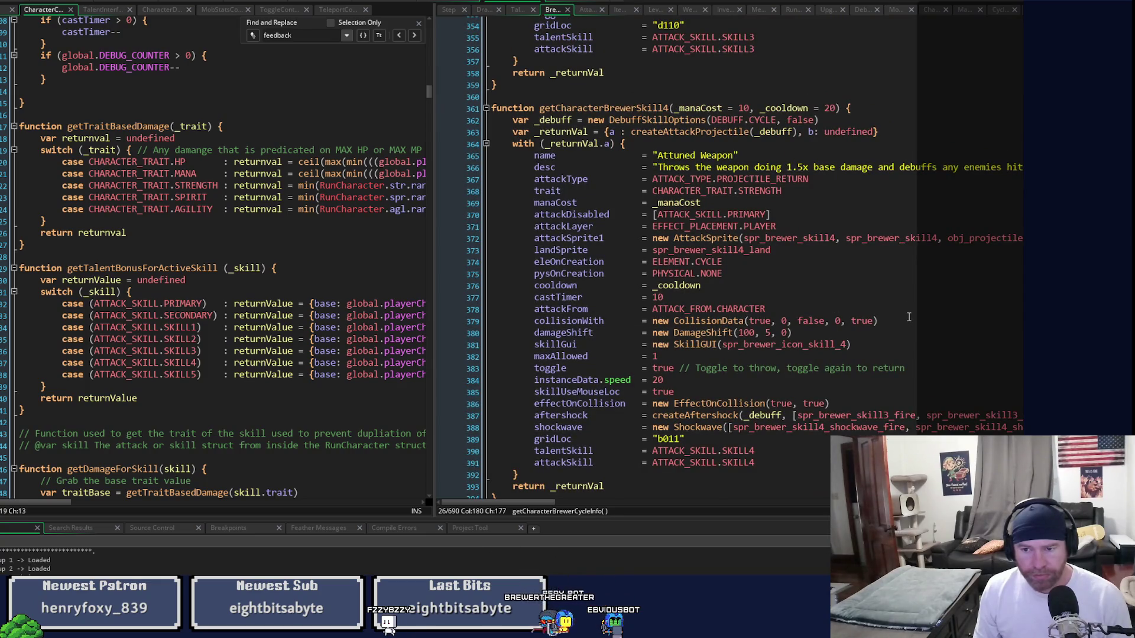
left_click_drag(879, 321, 525, 324)
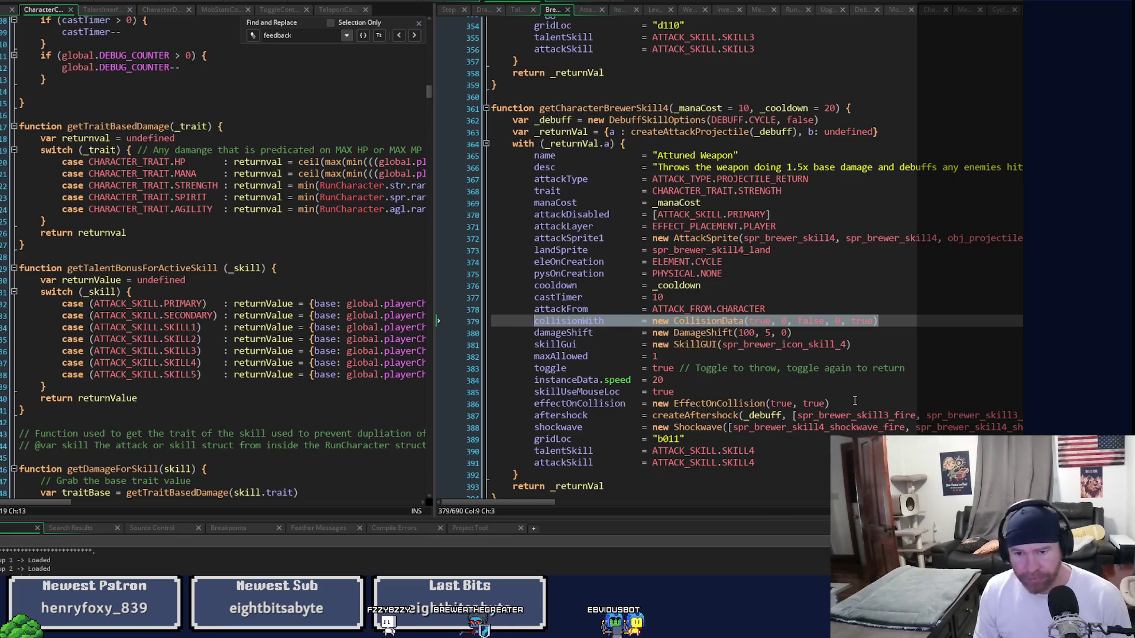
scroll(525, 321, "down", 3)
scroll(715, 260, "down", 8)
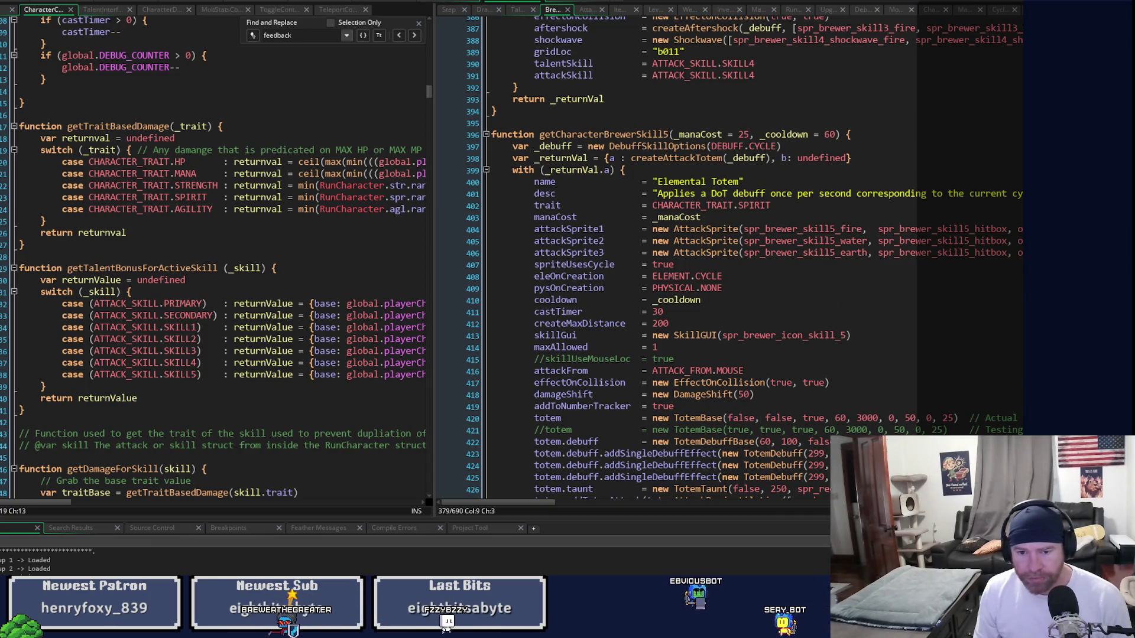
scroll(715, 260, "down", 10)
scroll(715, 260, "up", 10)
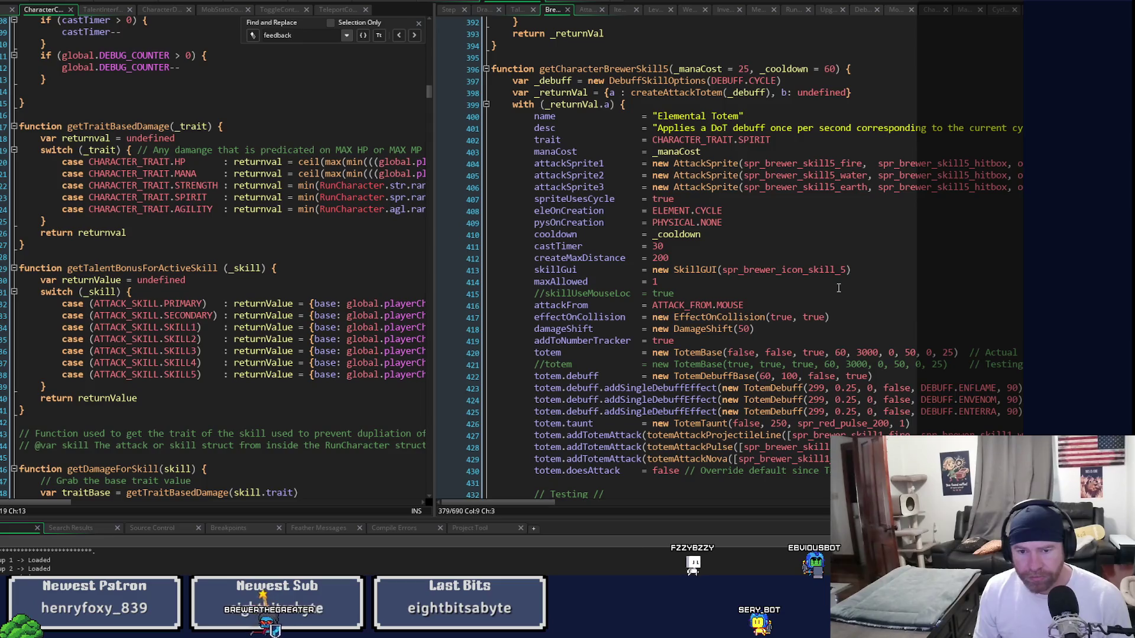
- Paste collisionWith = new CollisionData(true, 5, false, 0, true) below addToNumberTracker in Elemental Totem
left_click(734, 341)
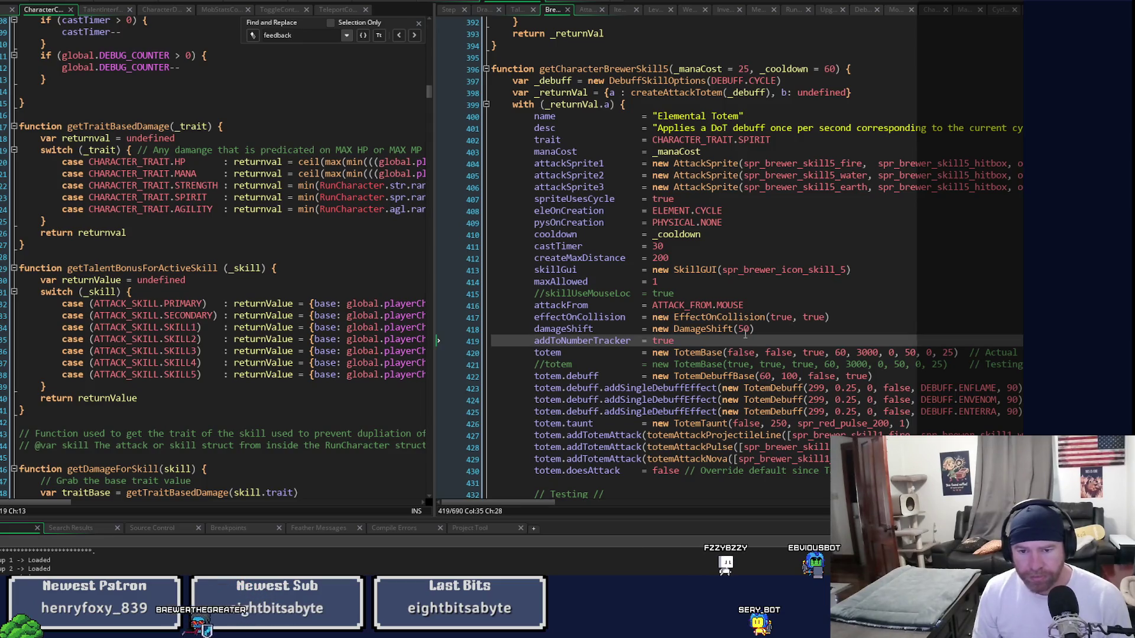
key("Return")
key("ctrl+v")
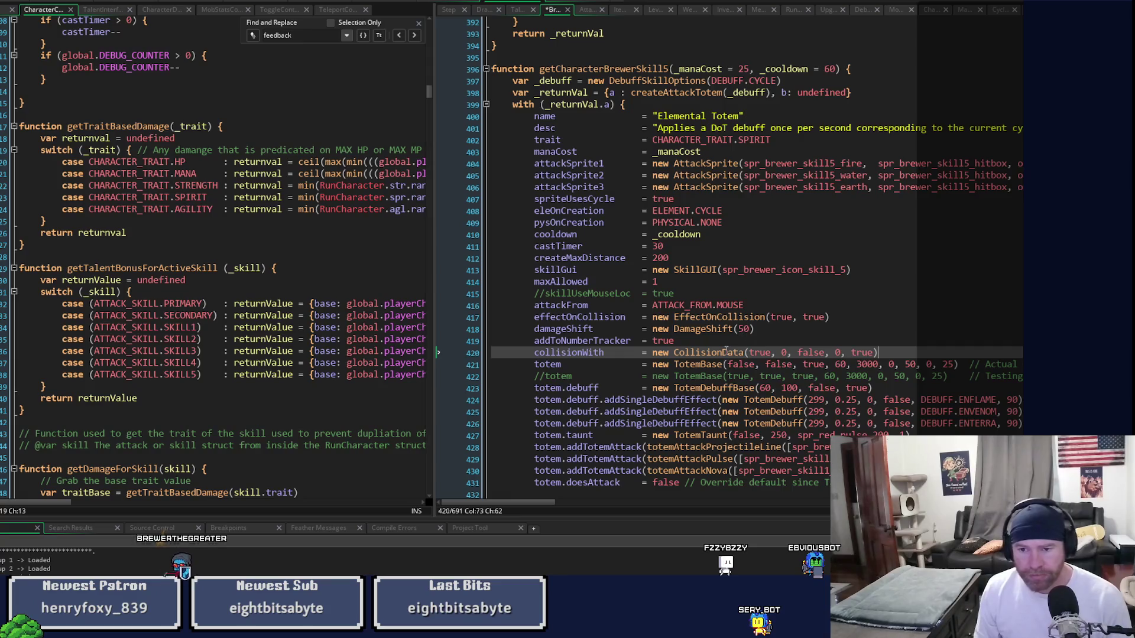
left_click(759, 353)
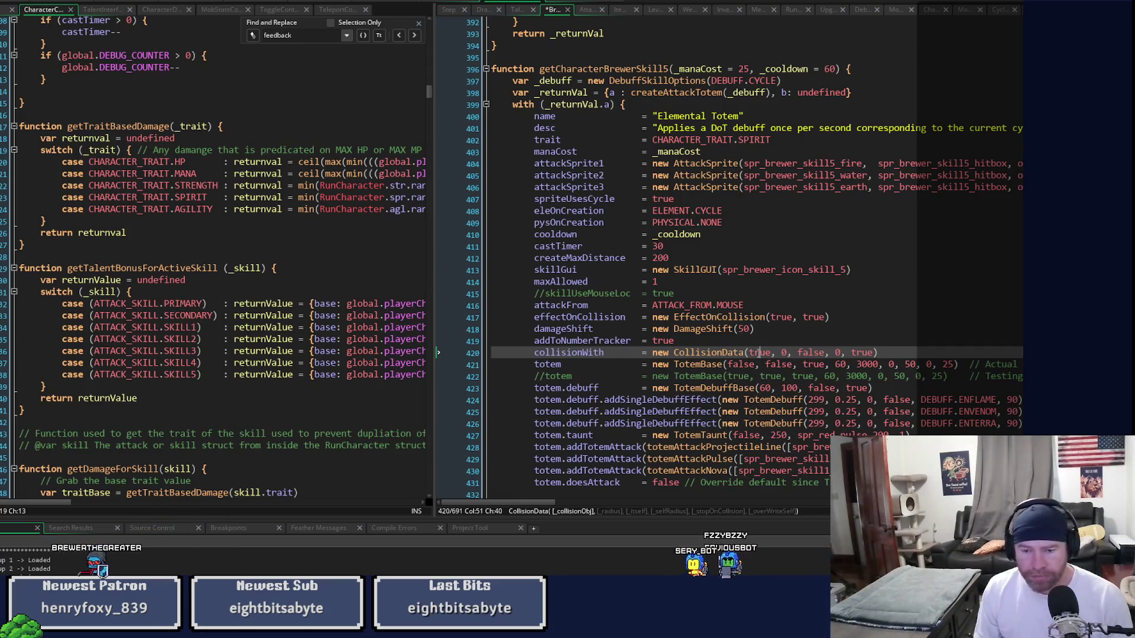
left_click(785, 353)
type("5")
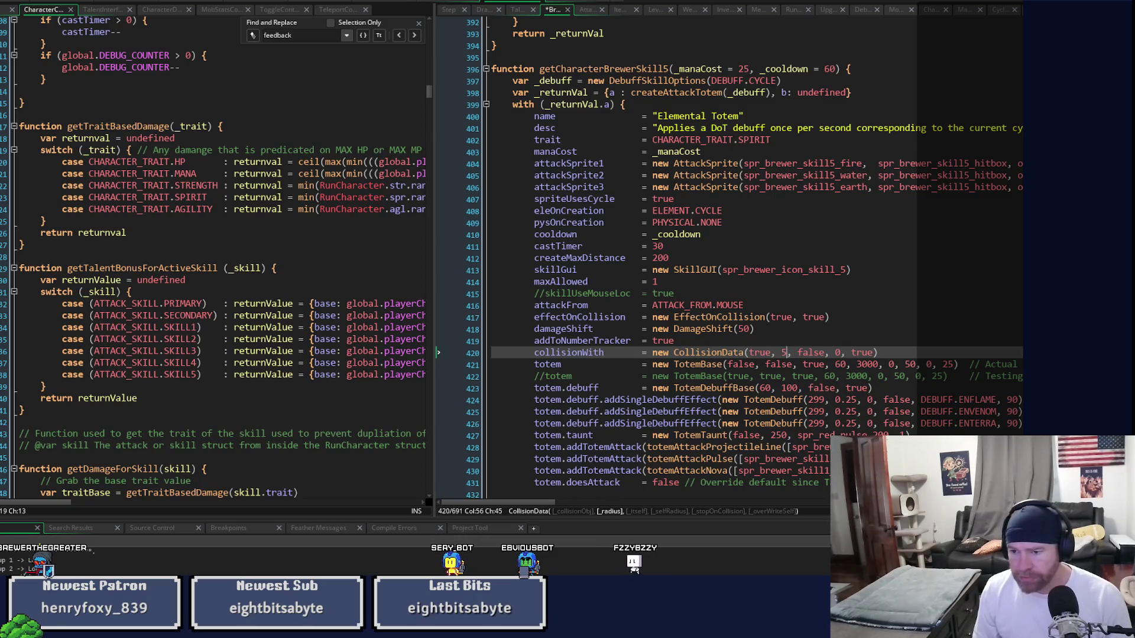
- Open the spr_brewer_skill5_earth sprite from the character sprites folder in the asset tree
key("ctrl+alt+a")
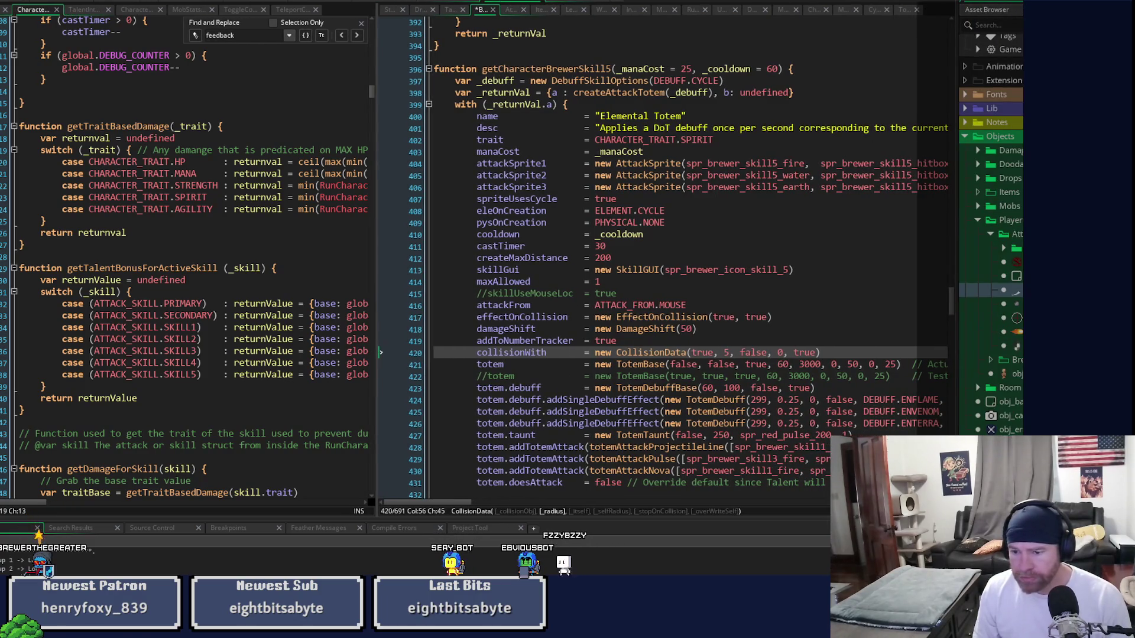
scroll(990, 236, "down", 5)
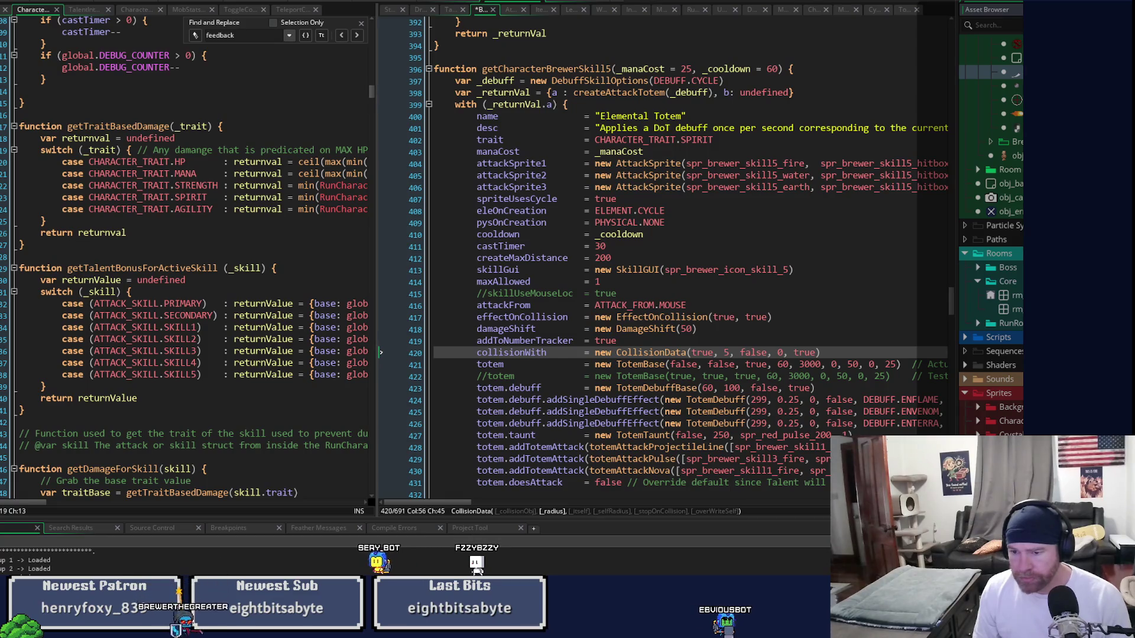
left_click(978, 420)
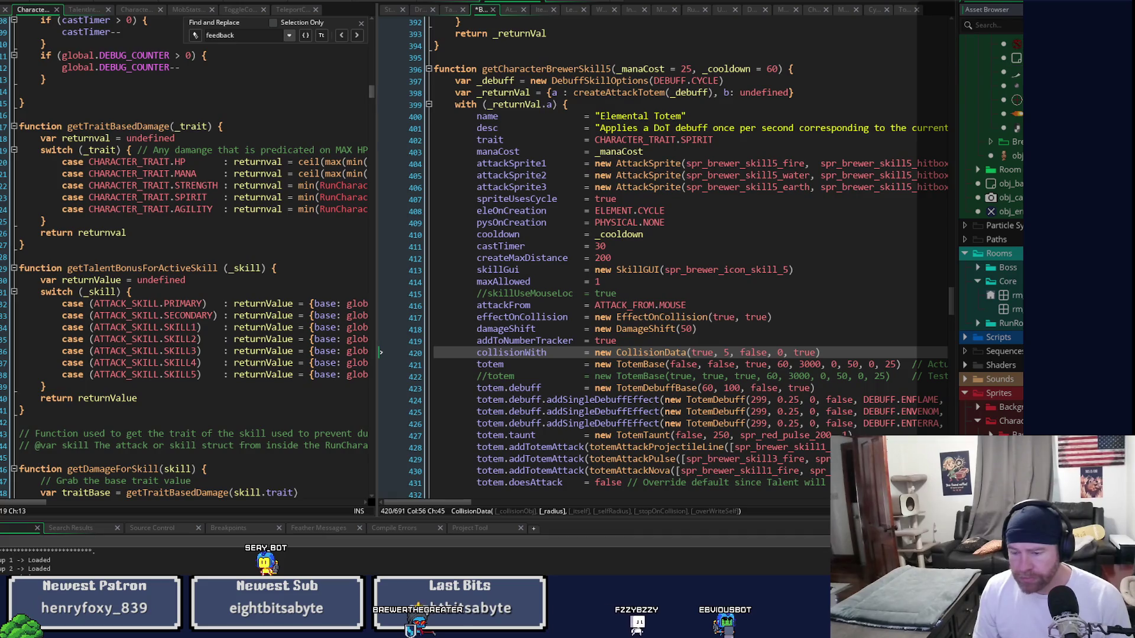
middle_click(743, 187)
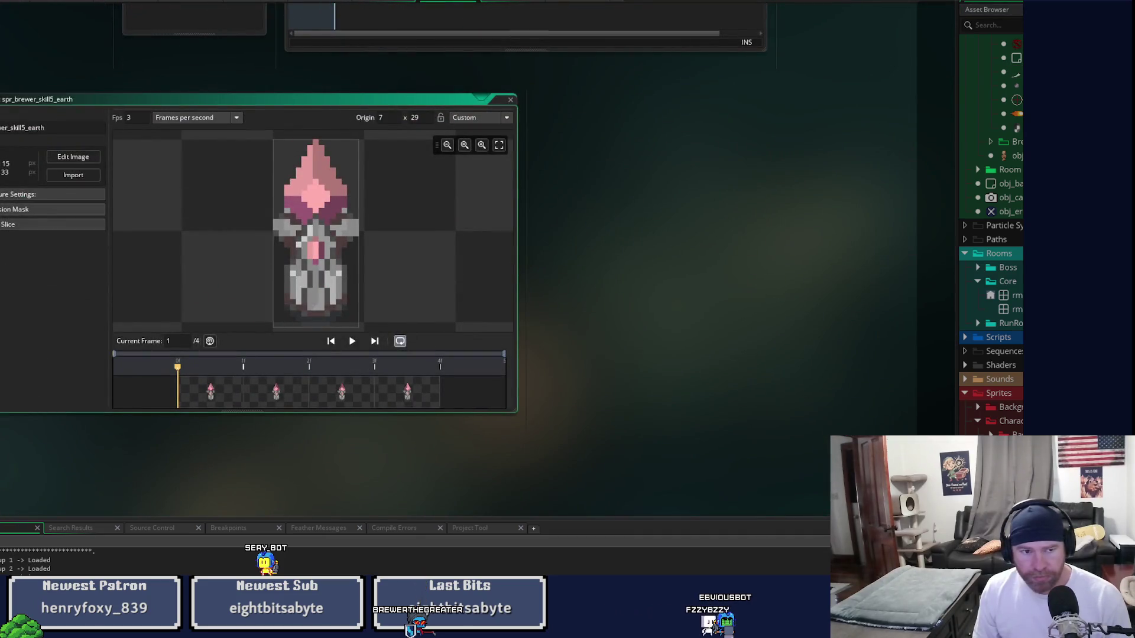
- Close the earth totem sprite and return to the script code workspace
left_click(512, 101)
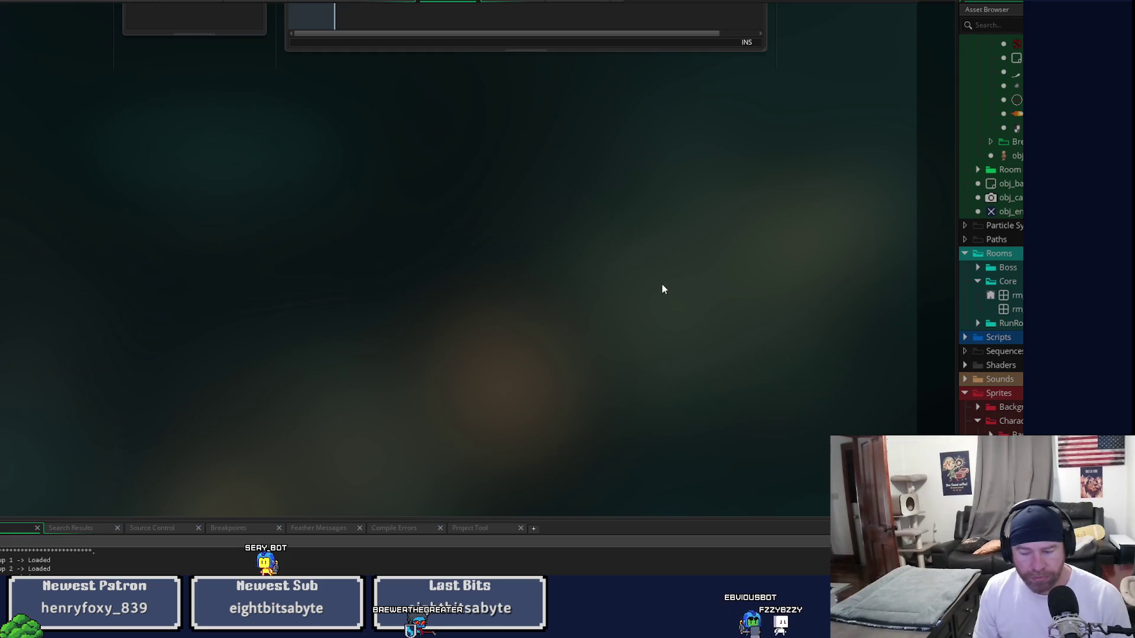
scroll(688, 301, "up", 3)
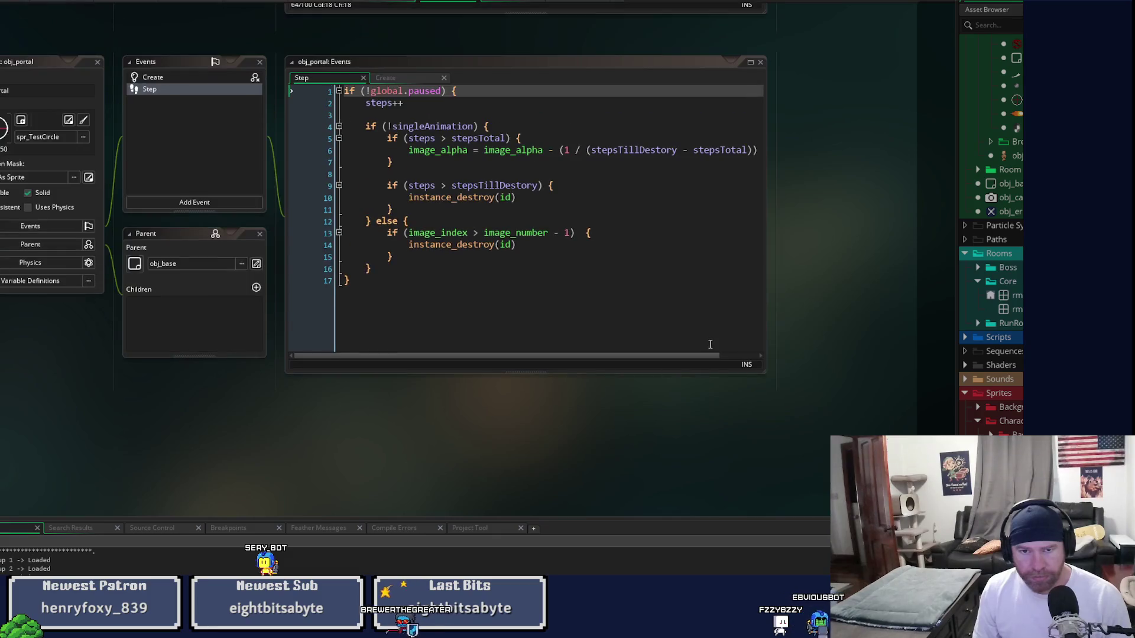
scroll(871, 401, "up", 3)
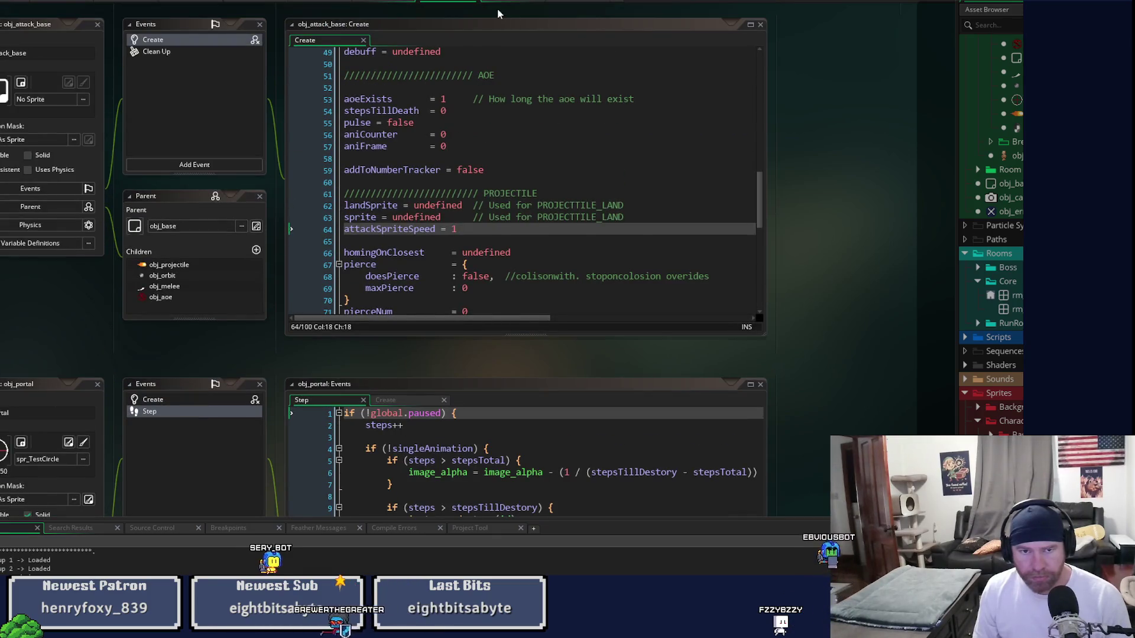
left_click(501, 3)
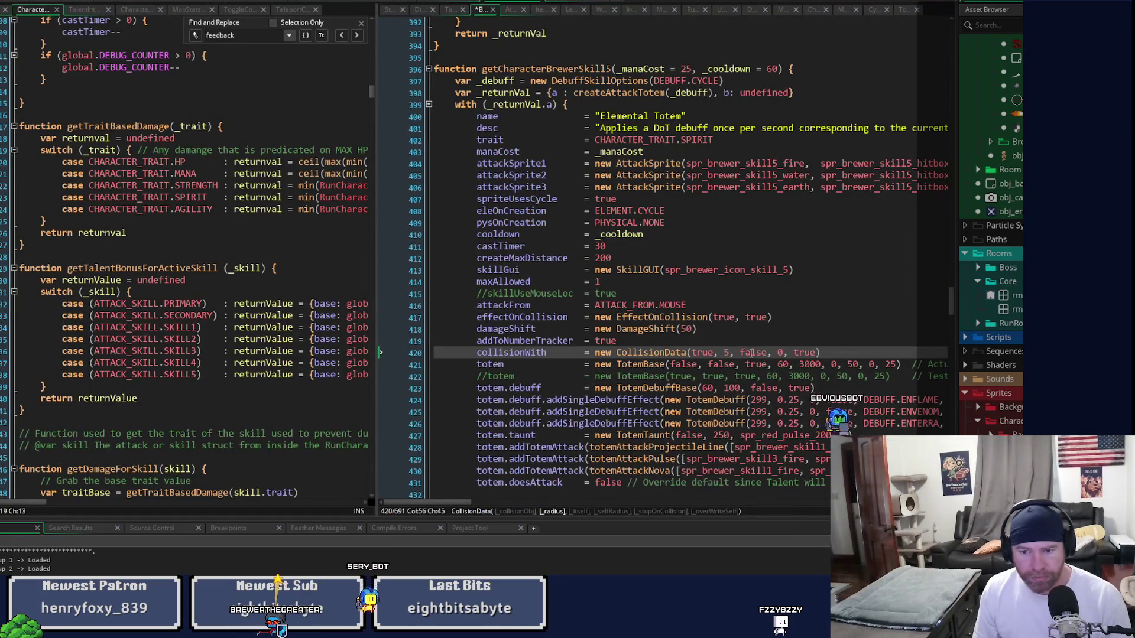
- Review the CollisionData arguments (radius 5, false, true), save the script, and run the game
double_click(724, 353)
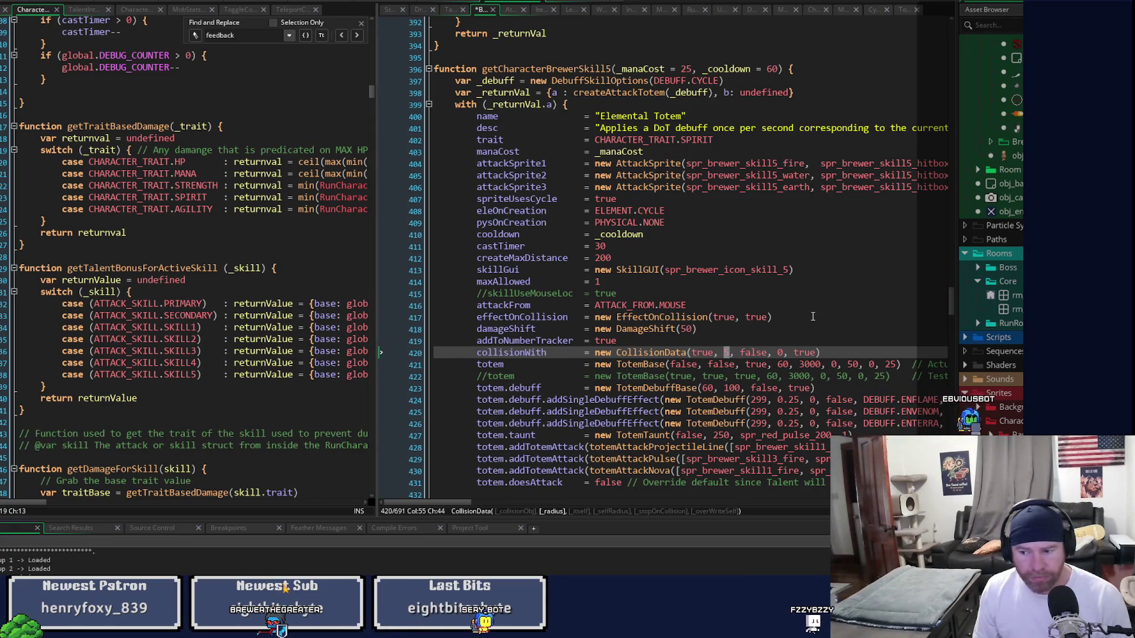
left_click(755, 353)
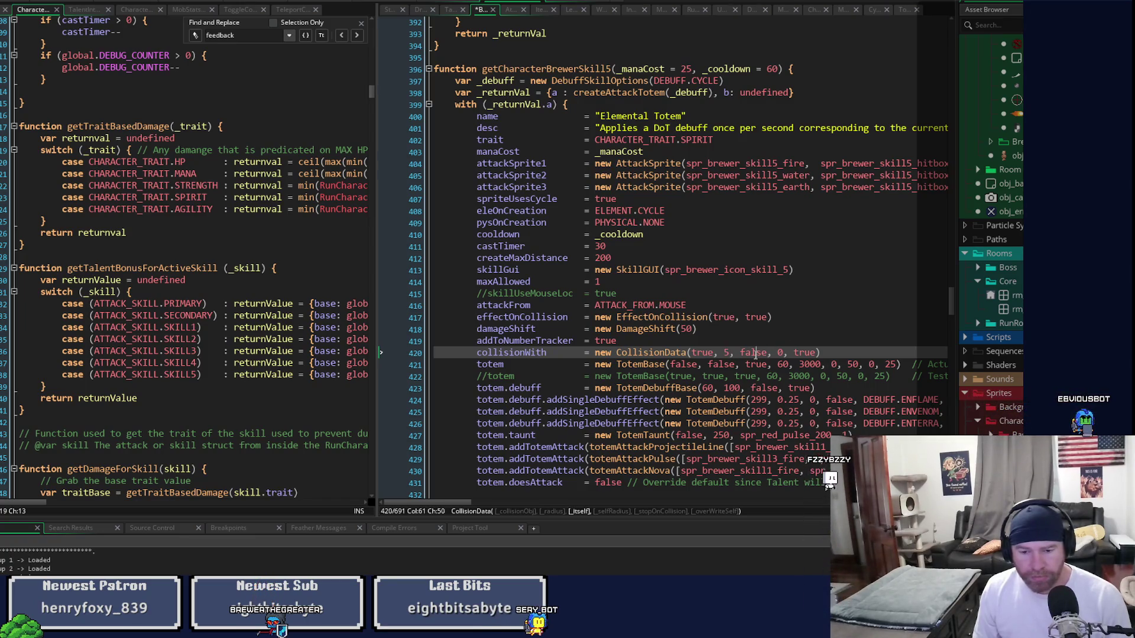
double_click(754, 352)
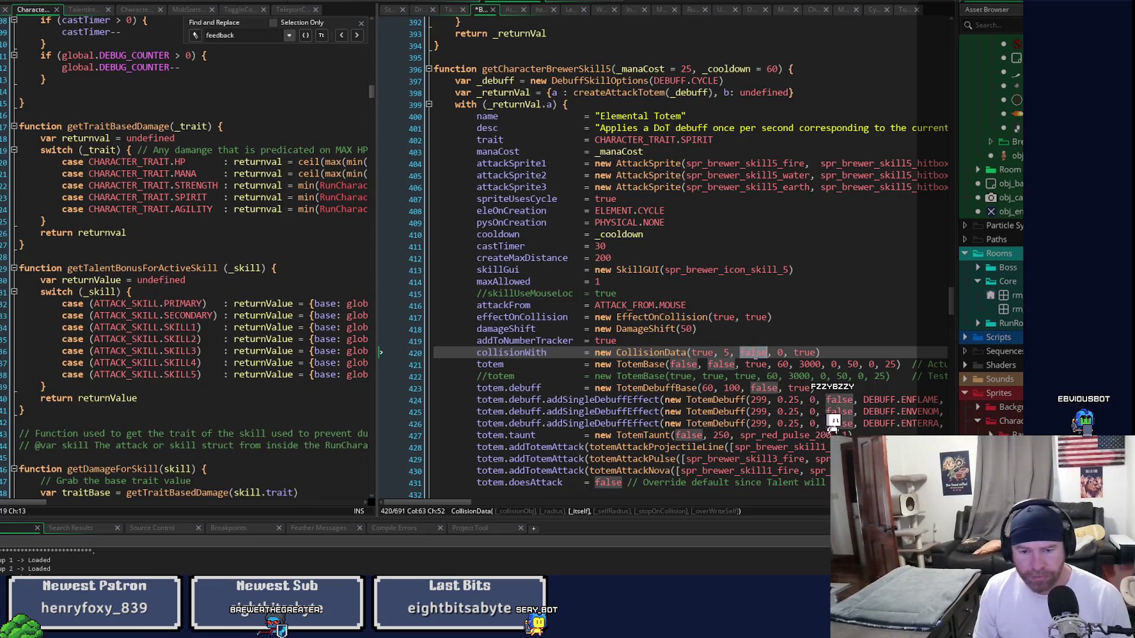
left_click(807, 352)
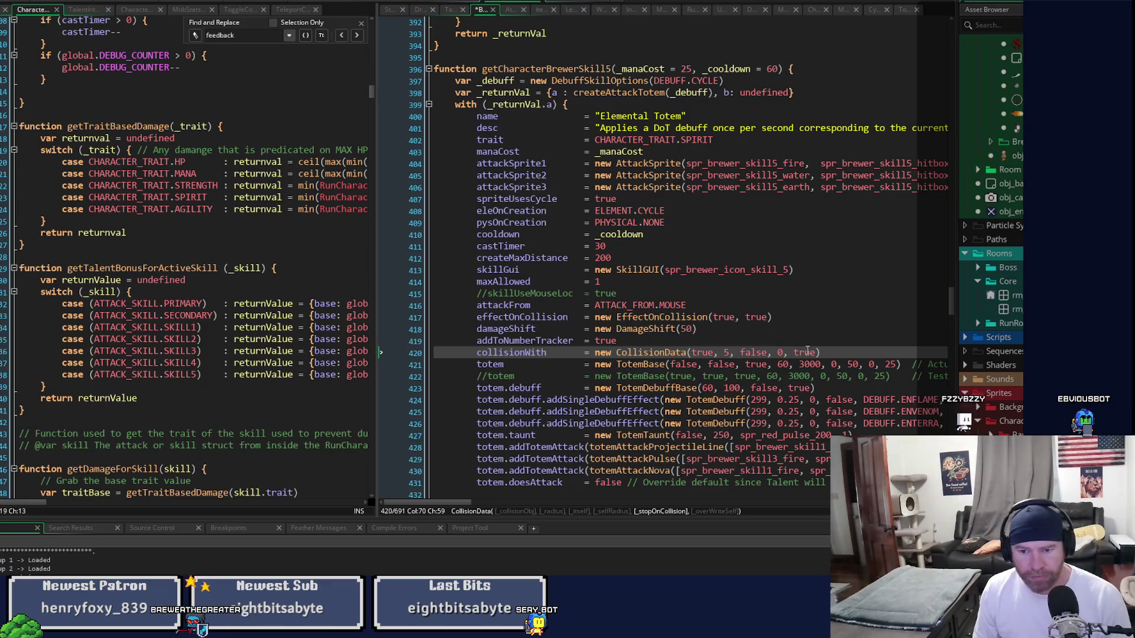
double_click(806, 352)
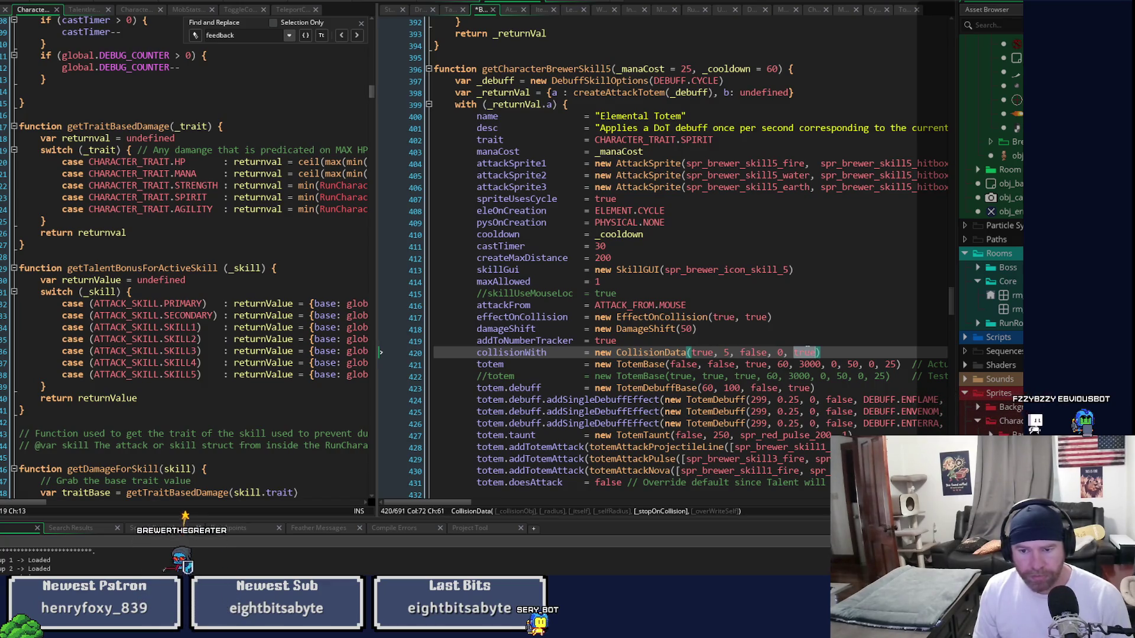
key("ctrl+s")
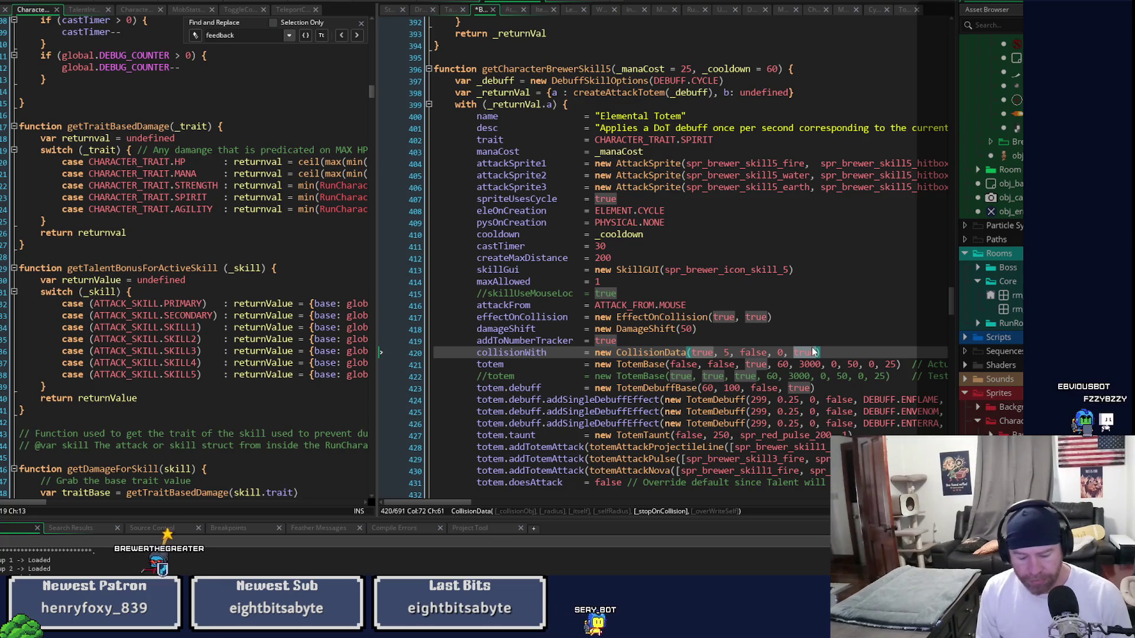
key("F5")
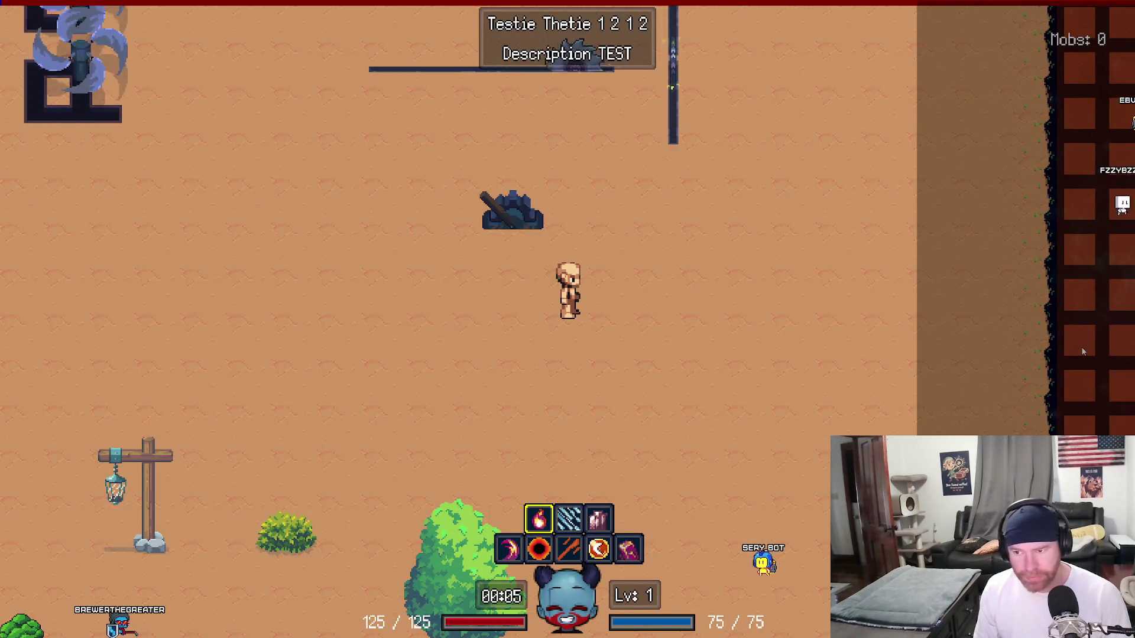
- Cast the Elemental Totem away from the Brewer, walk over to it, then cast it onto the player
left_click(702, 410)
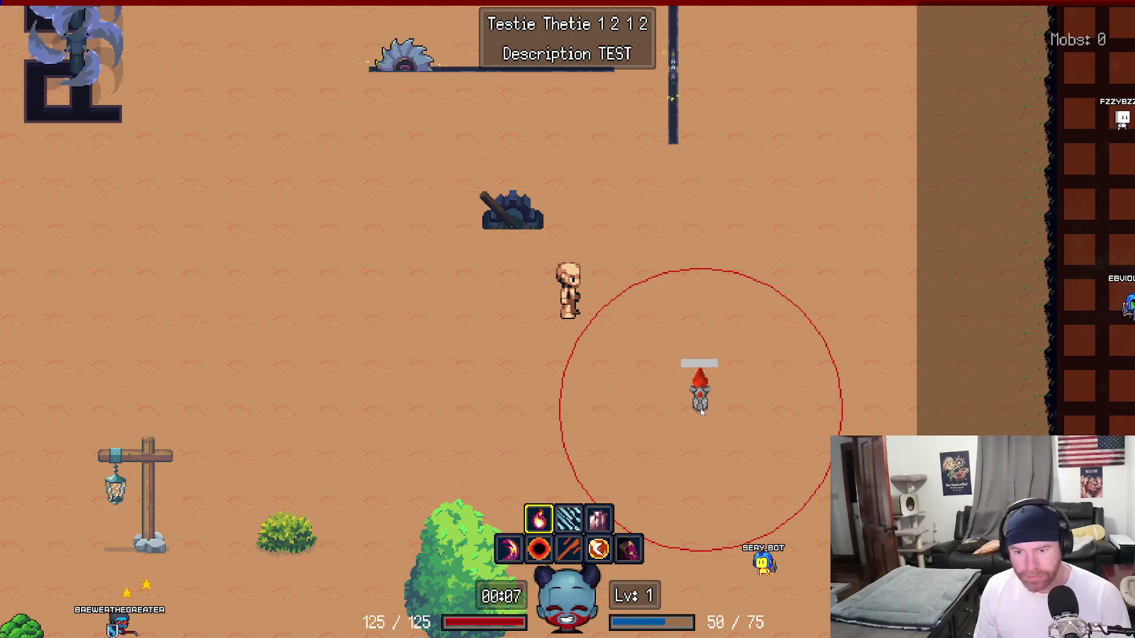
key("d")
key("s")
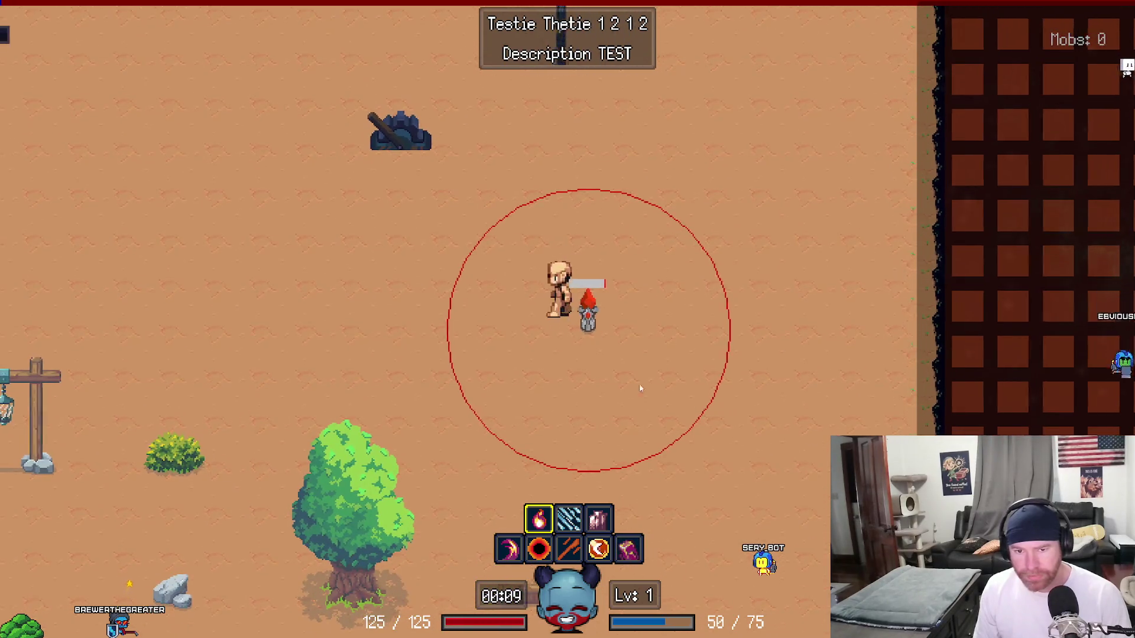
key("a")
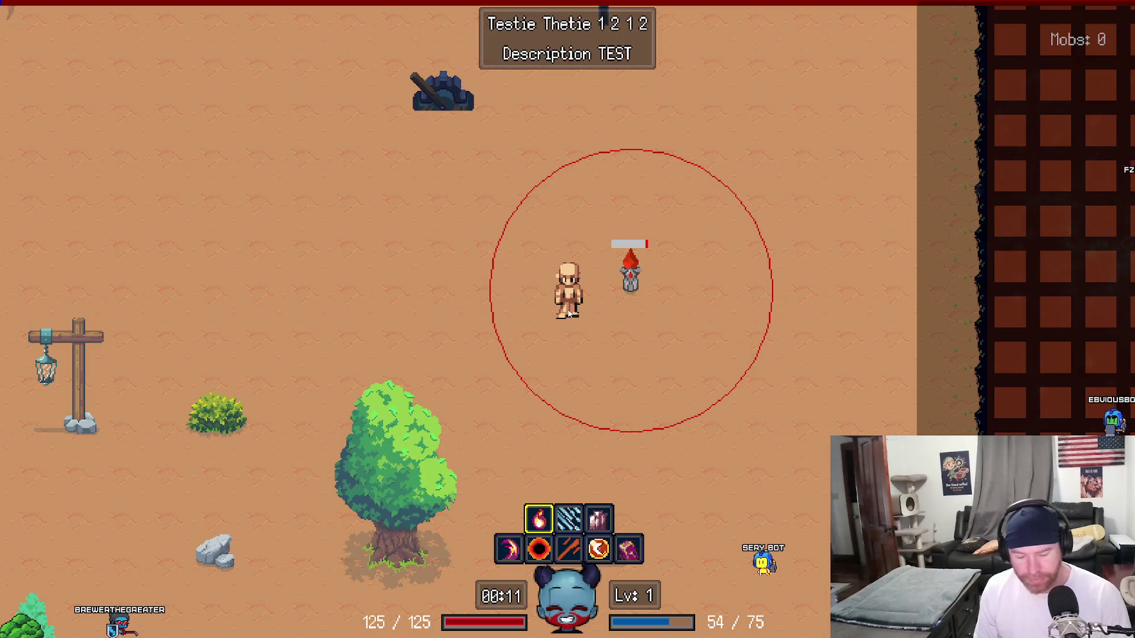
left_click(569, 314)
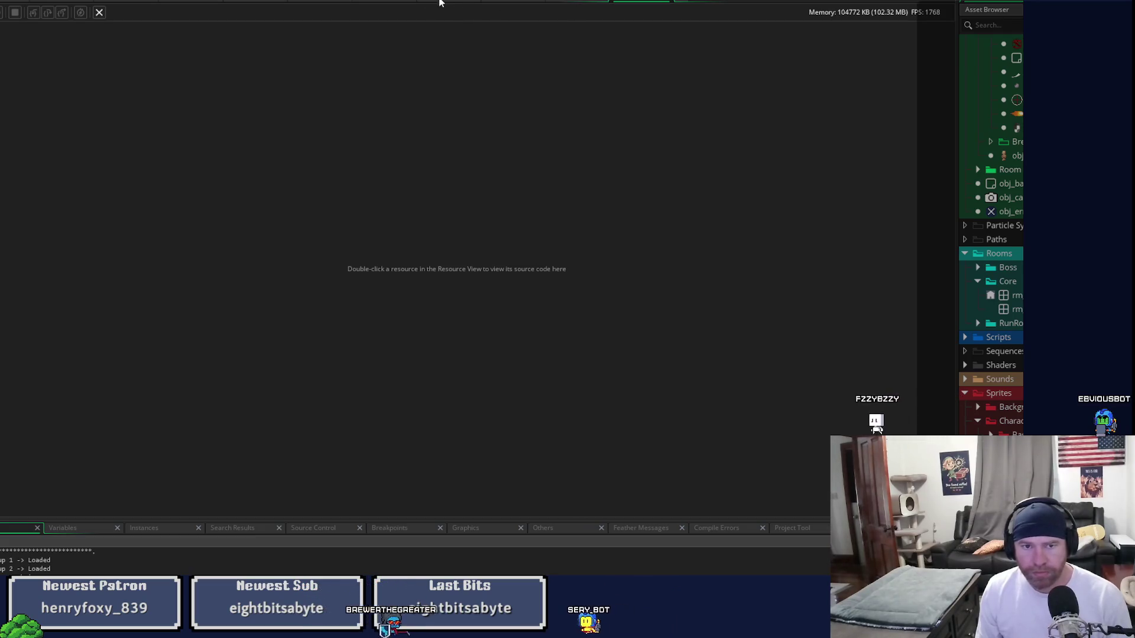
- Open the CollisionData definition and append ', _player = false' to its parameter list
left_click(505, 0)
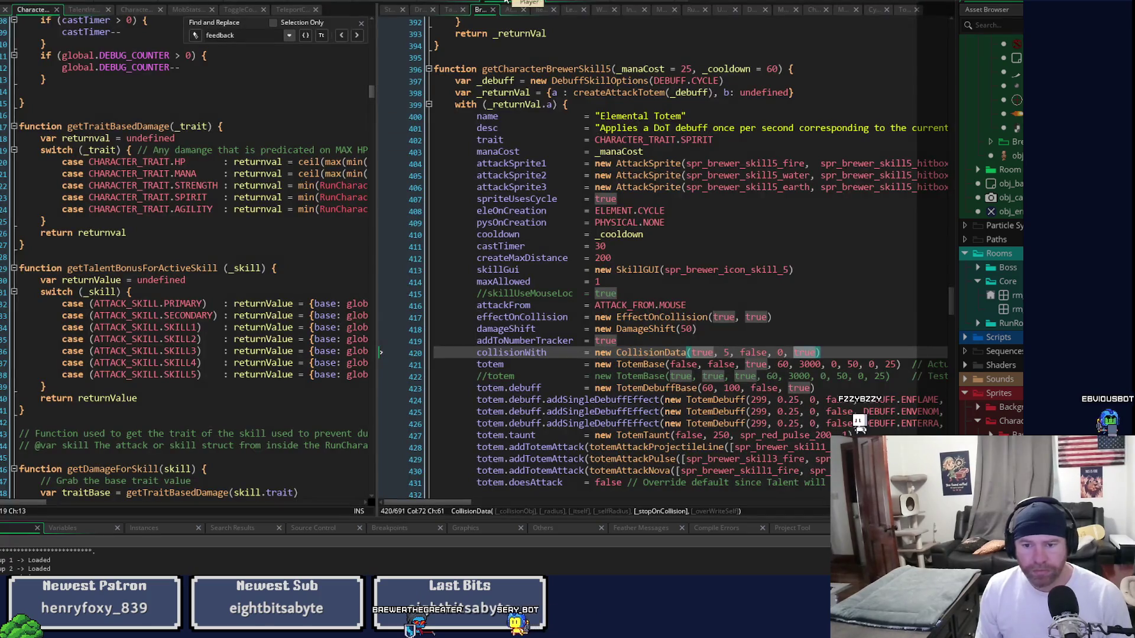
middle_click(664, 356)
left_click(708, 46)
key("End")
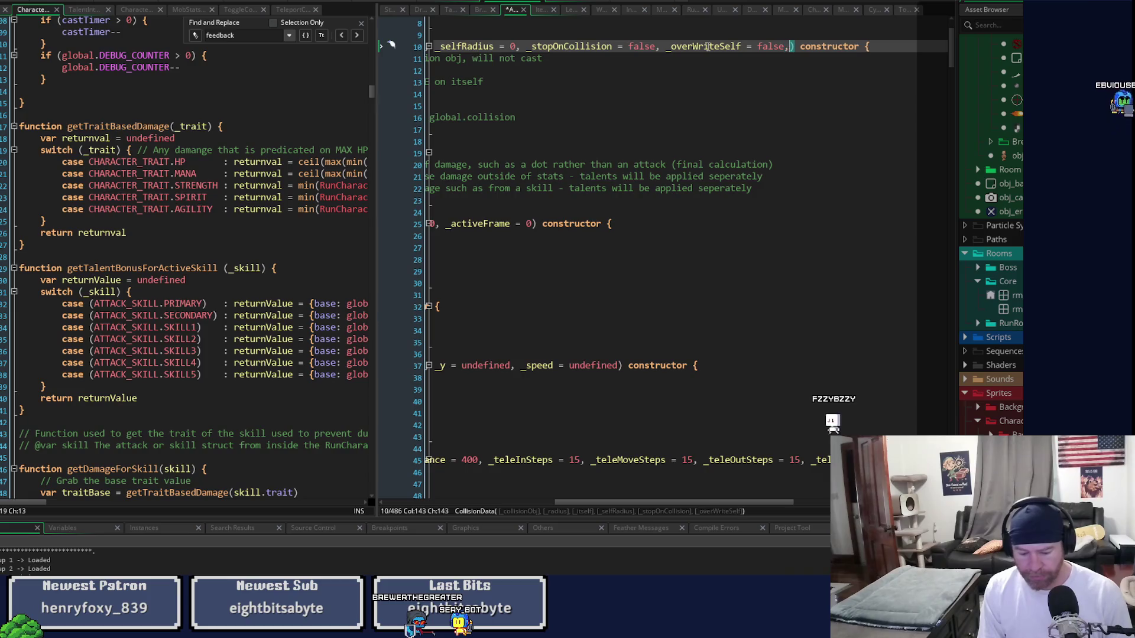
type(", _player = fa")
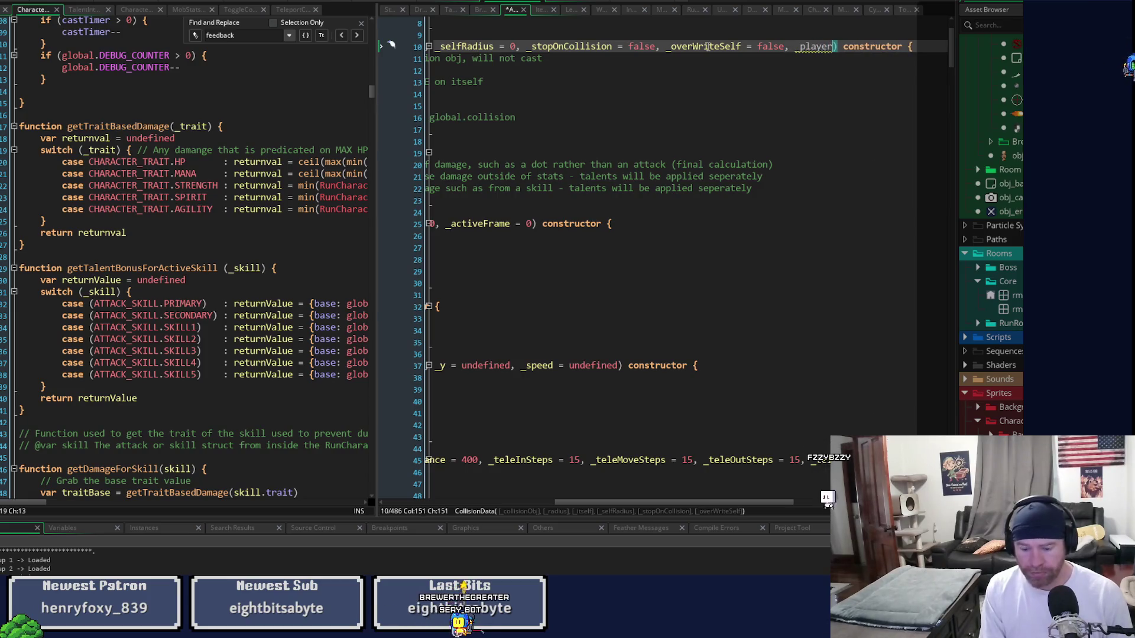
type("lse")
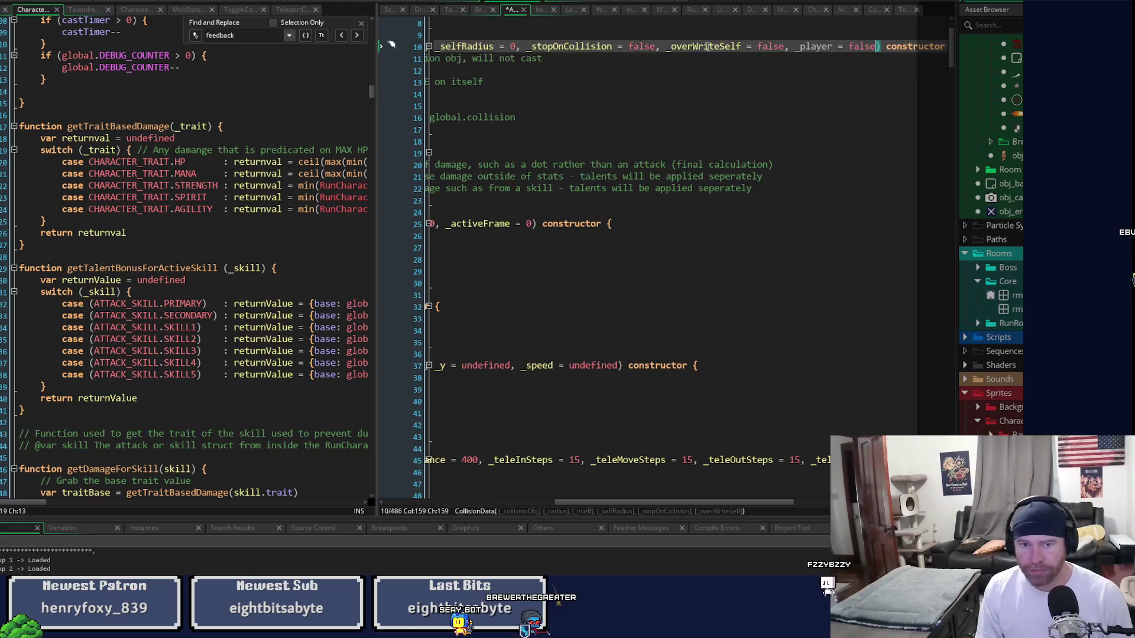
- Add a self.player = _player field assignment to the CollisionData constructor
key("Down")
key("Down")
key("Down")
key("Return")
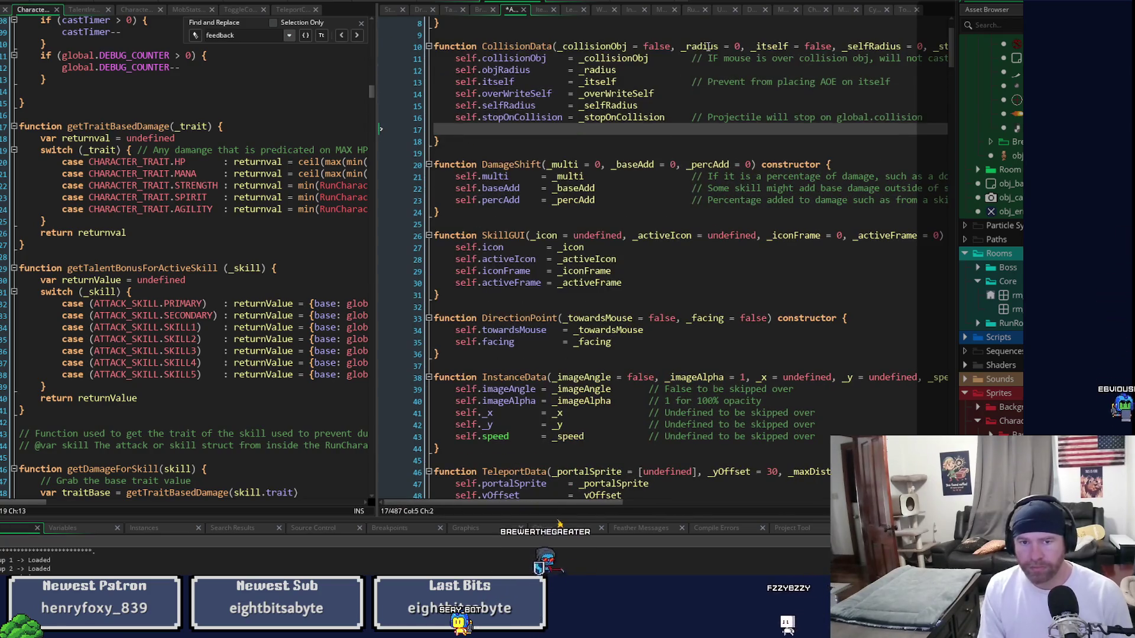
type("self.player")
key("Tab")
type("=")
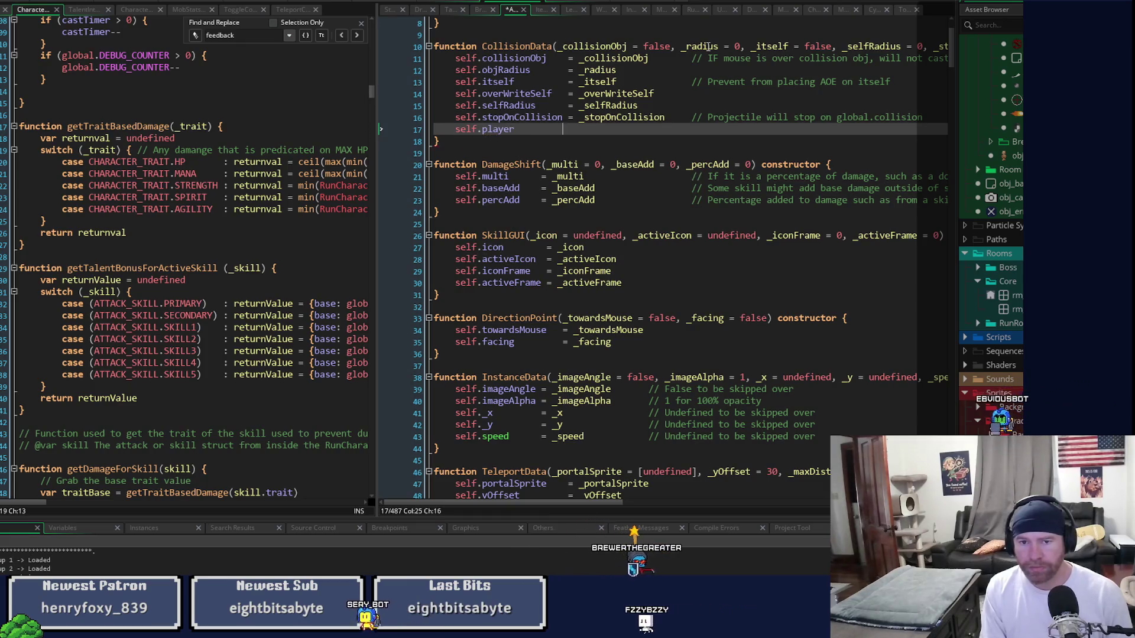
type(" )player")
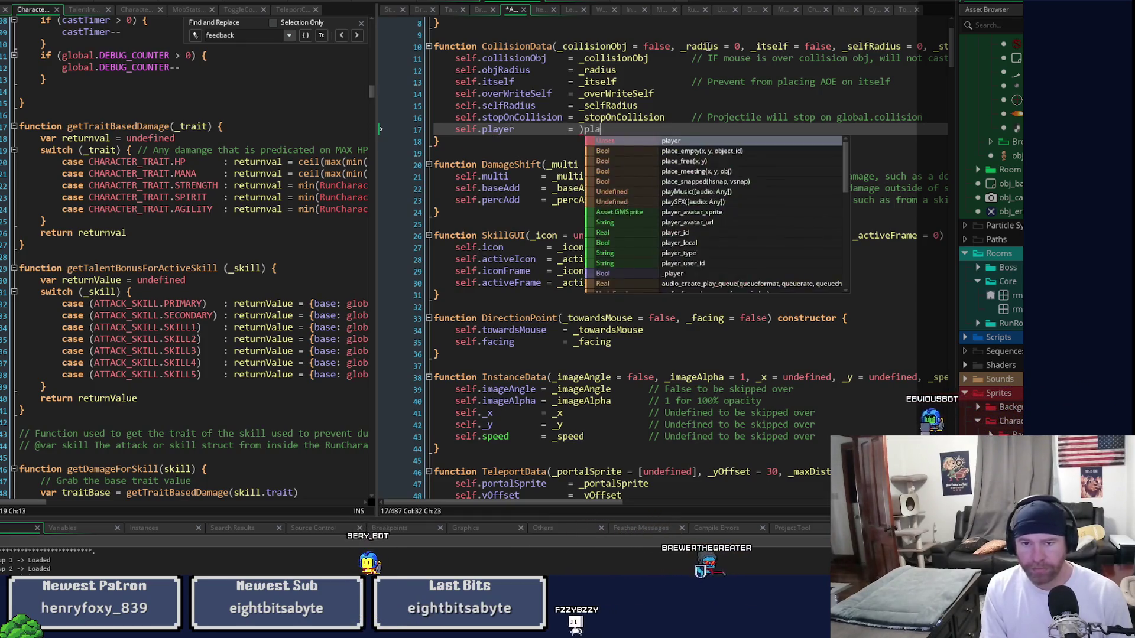
key("ctrl+Left")
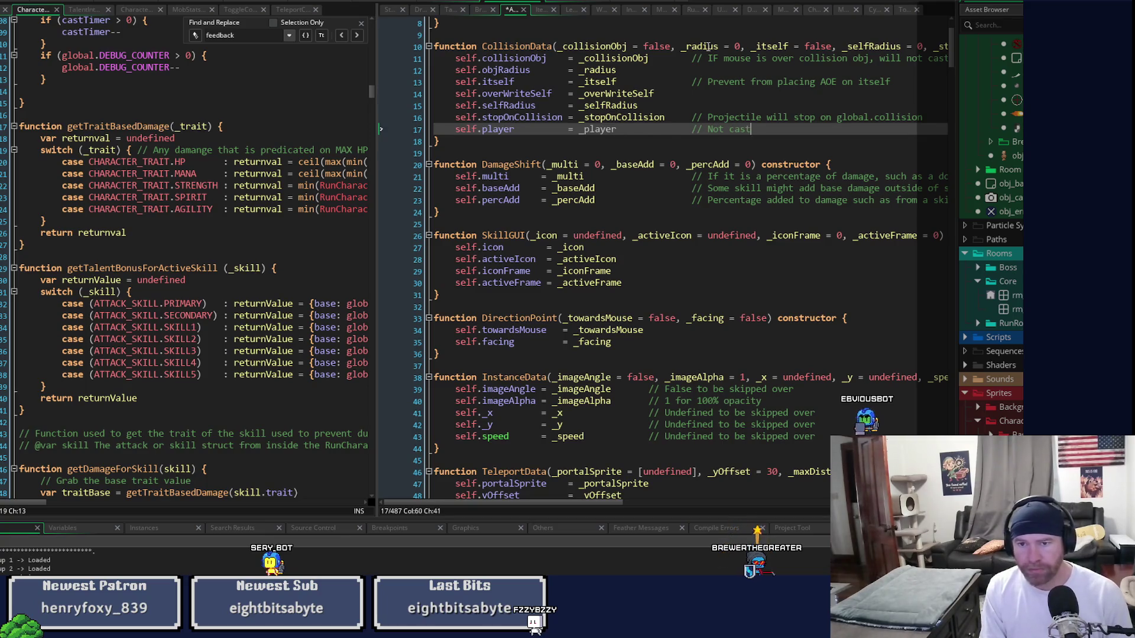
type("yer")
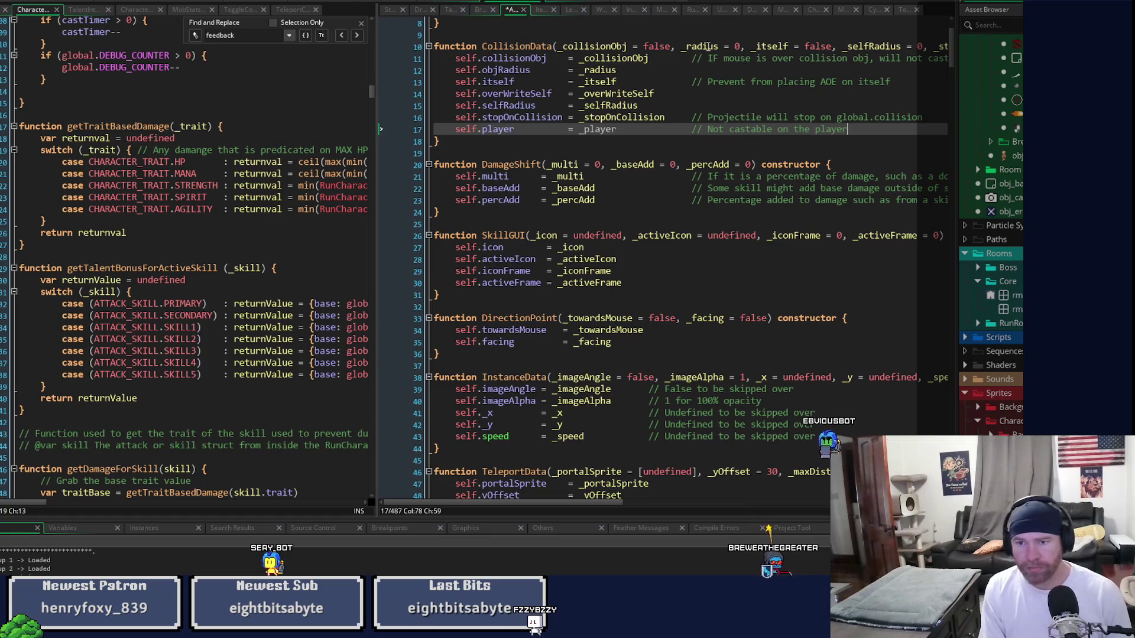
key("ctrl+Tab")
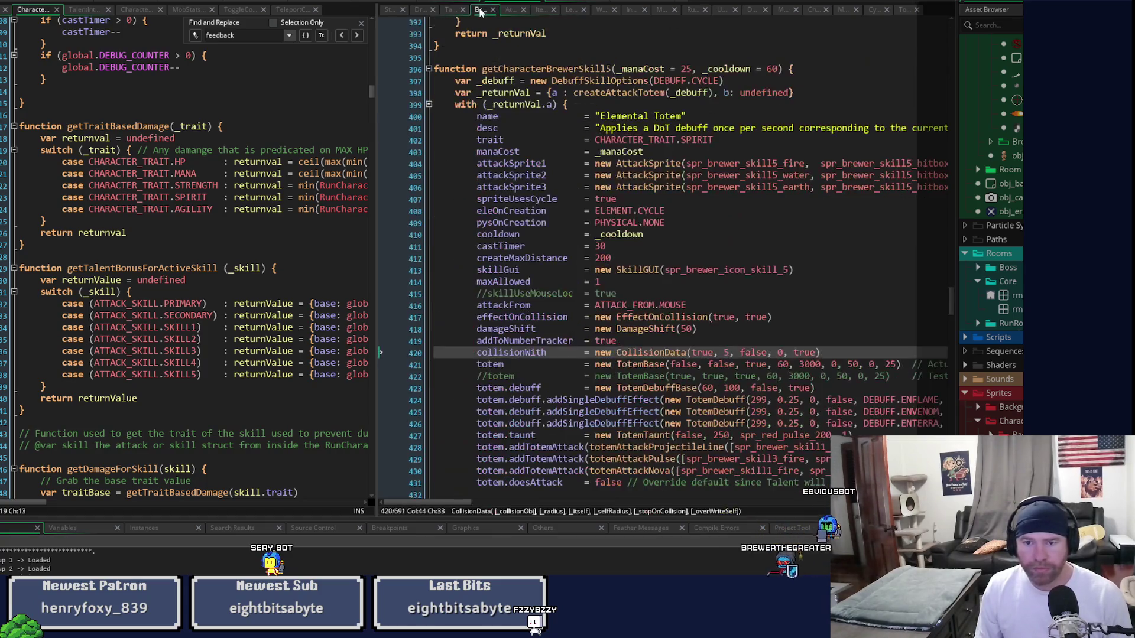
- Append a sixth 'true' argument to the Elemental Totem's CollisionData call and jump to its definition
left_click(846, 349)
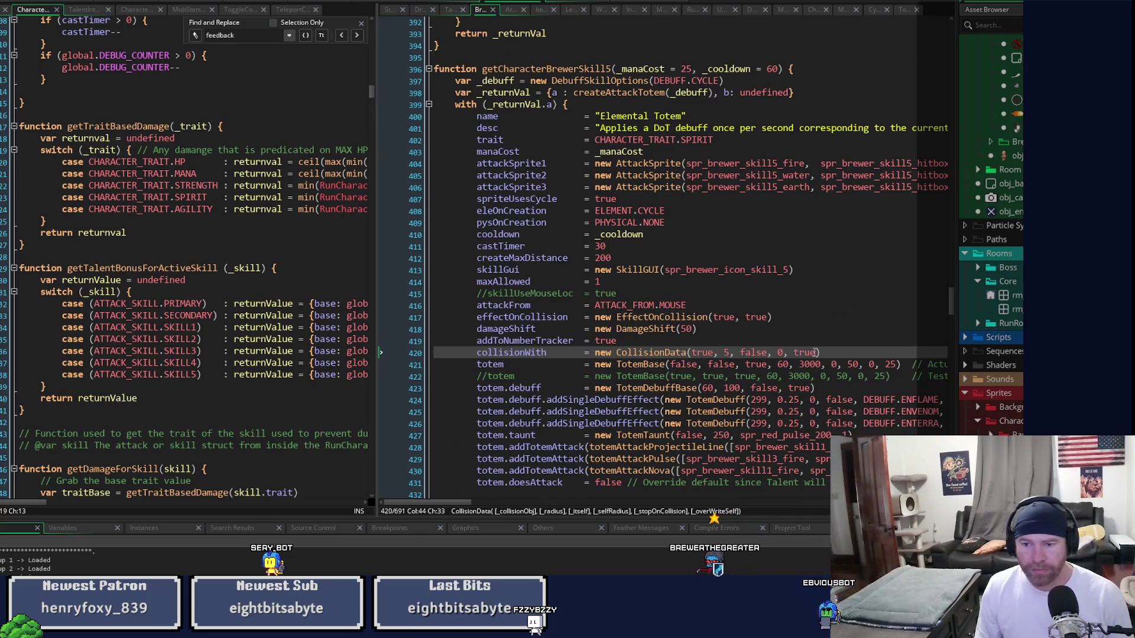
type(", true")
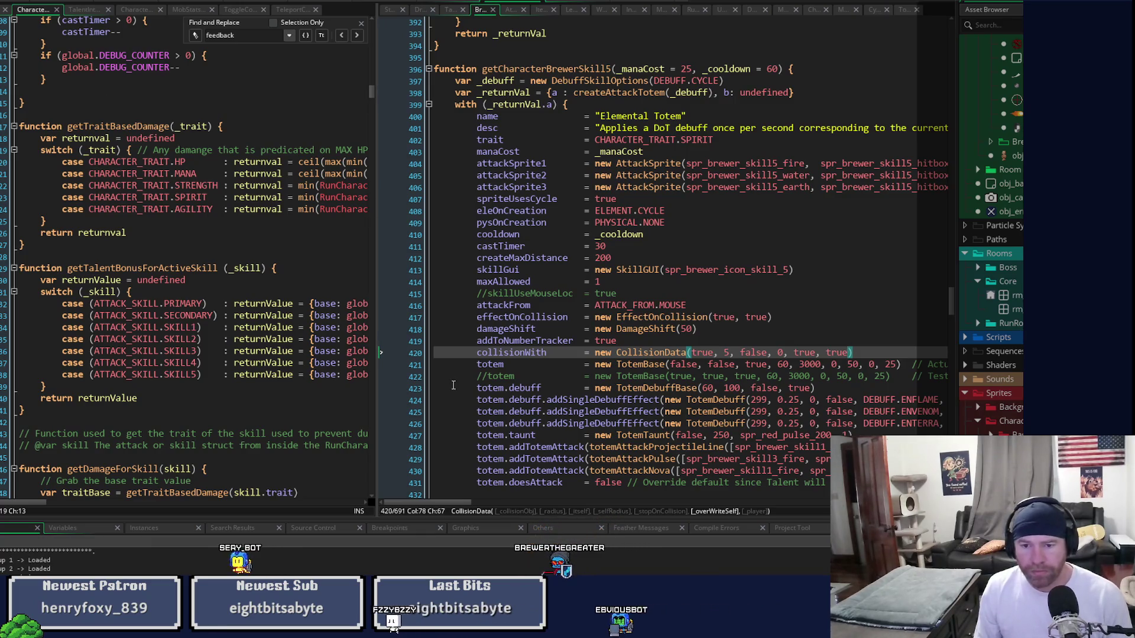
left_click(703, 351)
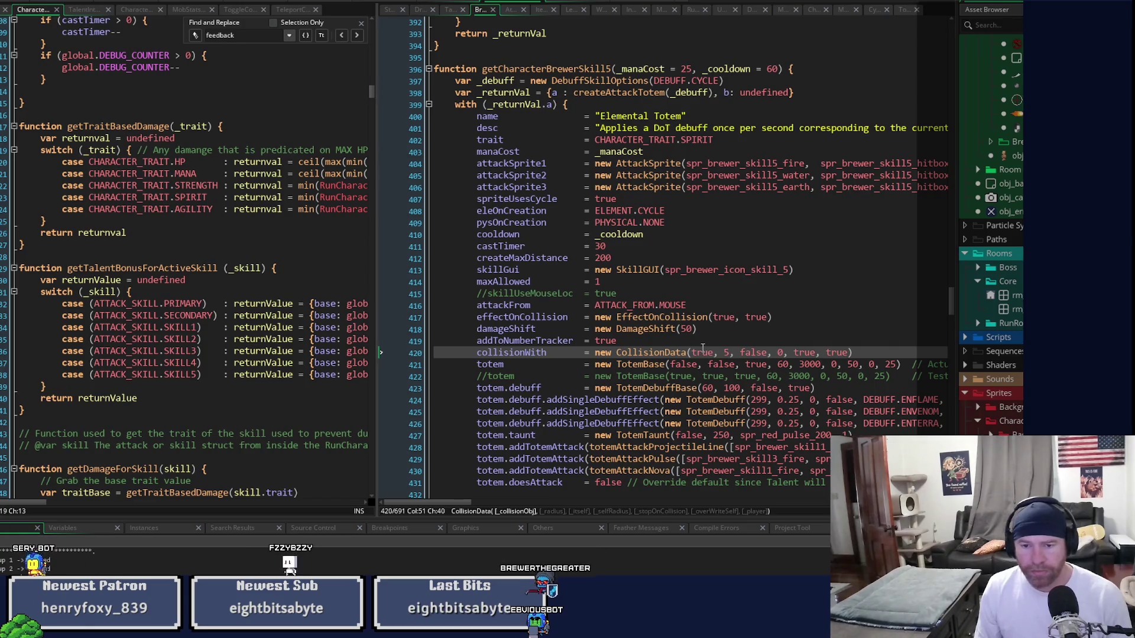
double_click(508, 352)
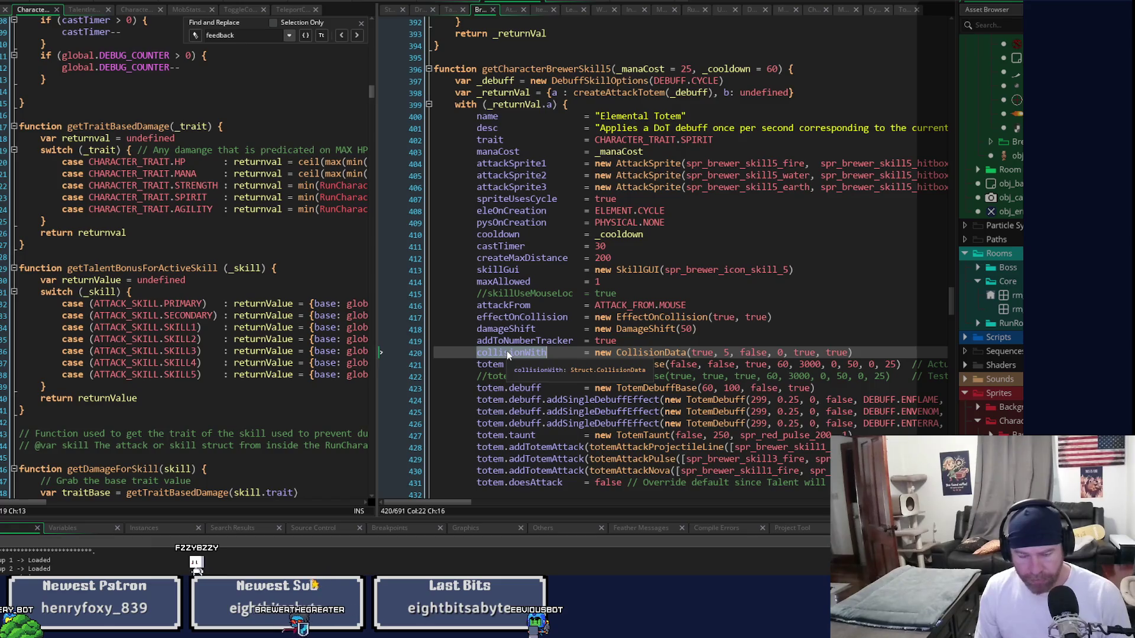
middle_click(654, 352)
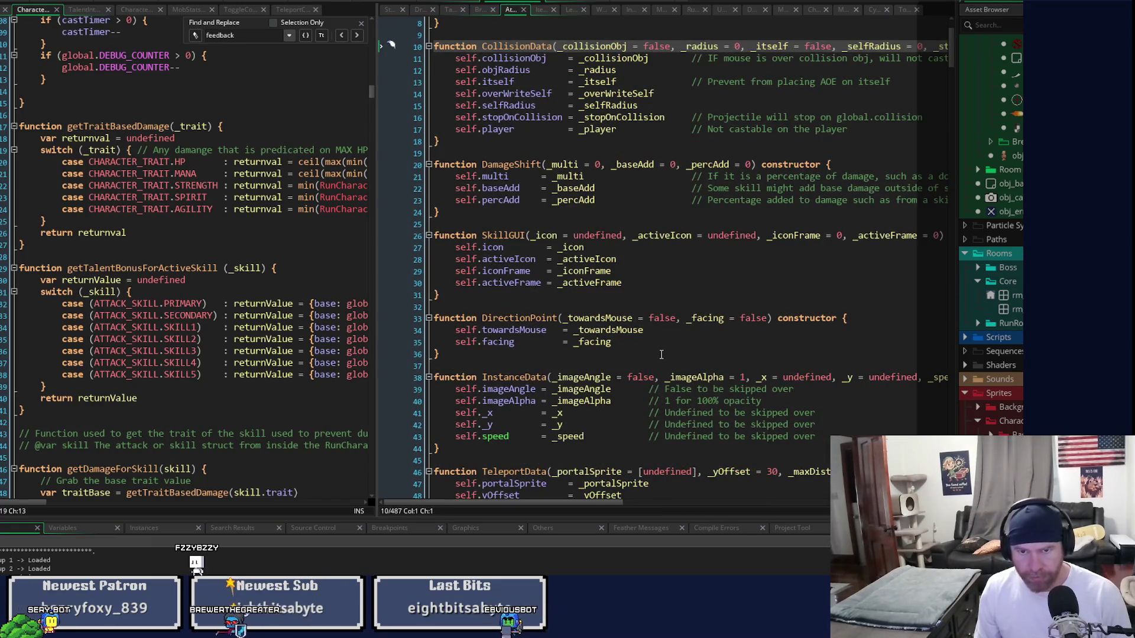
- Read the CollisionData field comments, then return to the Elemental Totem code in the Brewer skills script
left_click(766, 82)
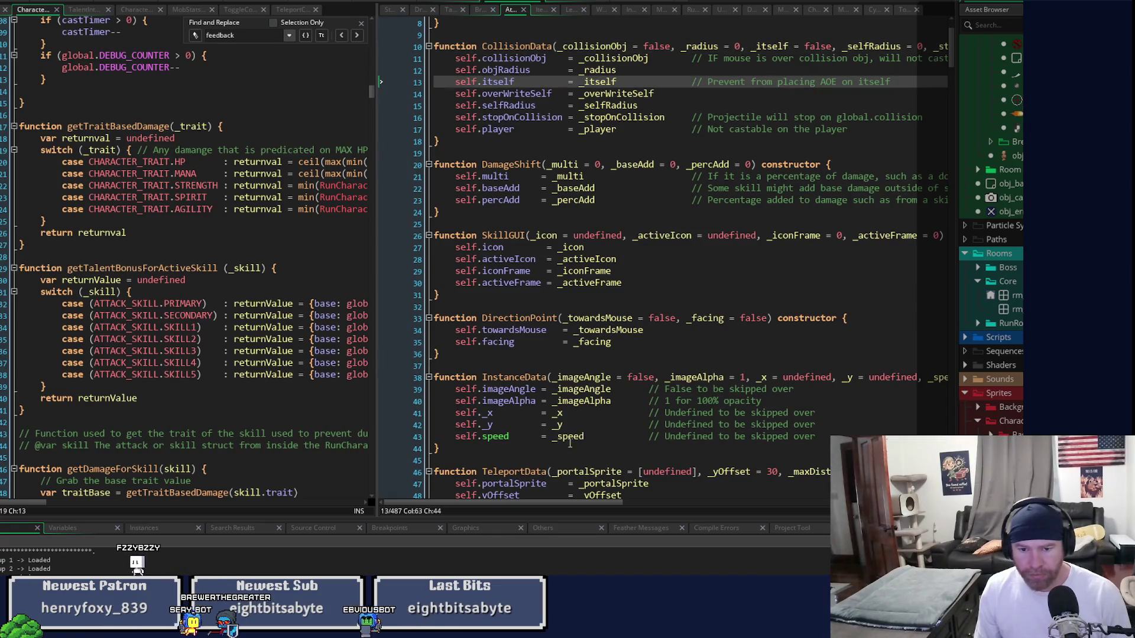
left_click_drag(541, 502, 585, 505)
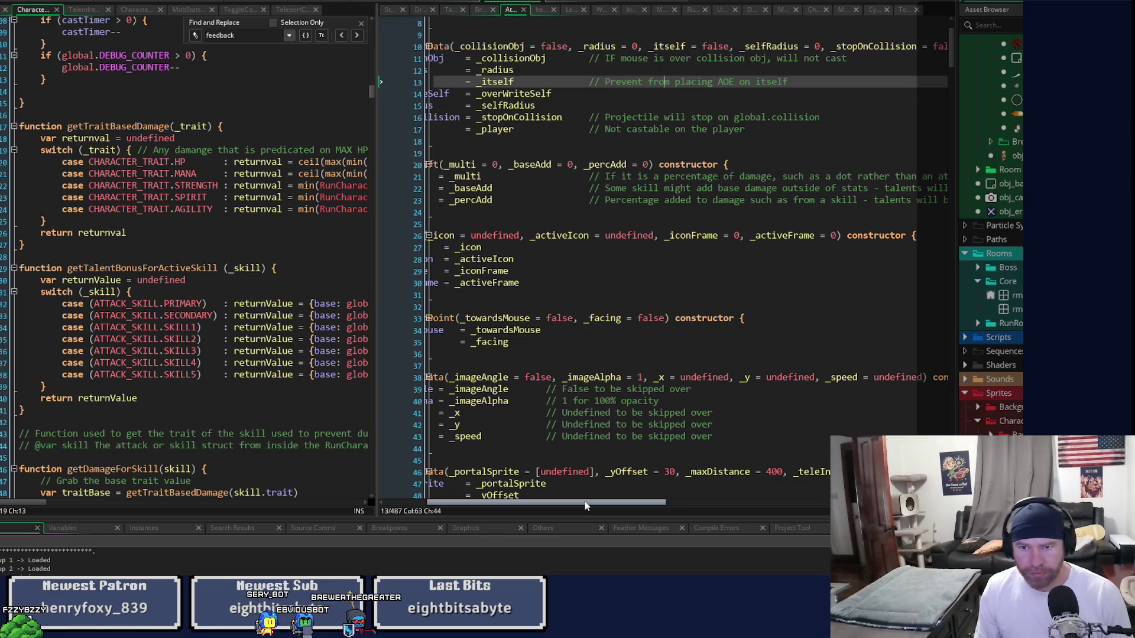
left_click_drag(585, 506, 539, 507)
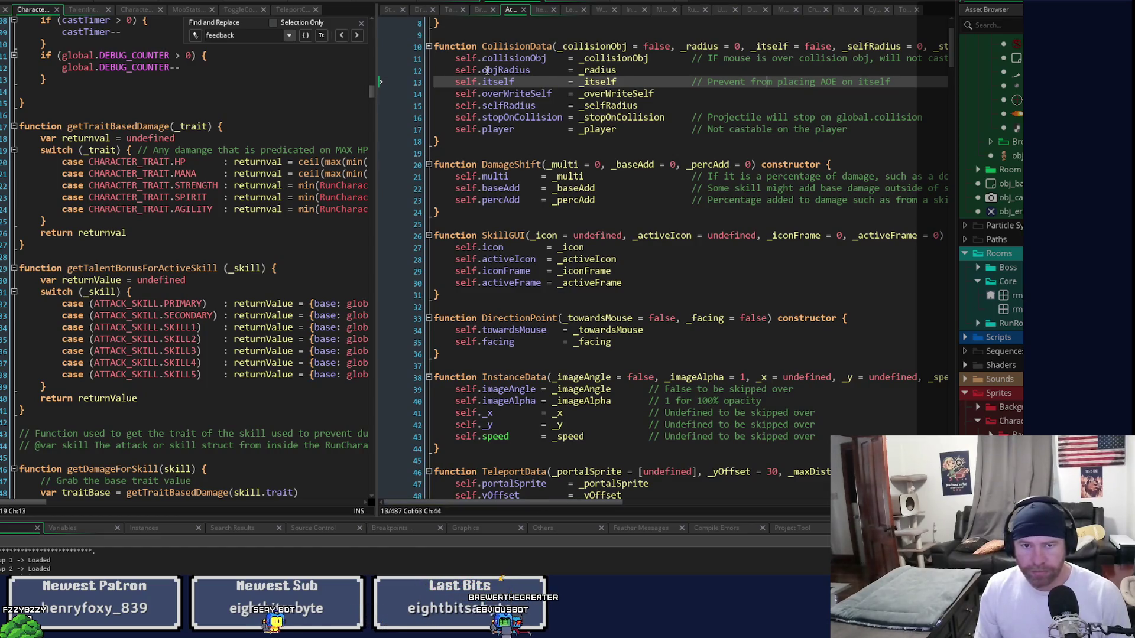
left_click(479, 9)
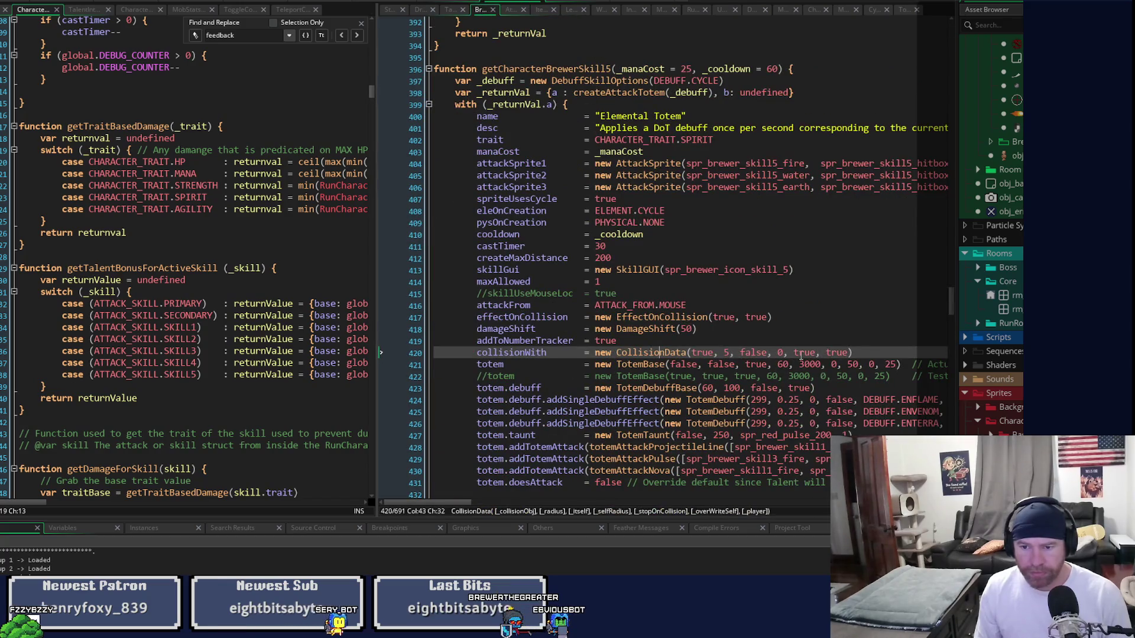
- Change the fifth CollisionData argument (stopOnCollision) to false and widen the left code pane
type("false")
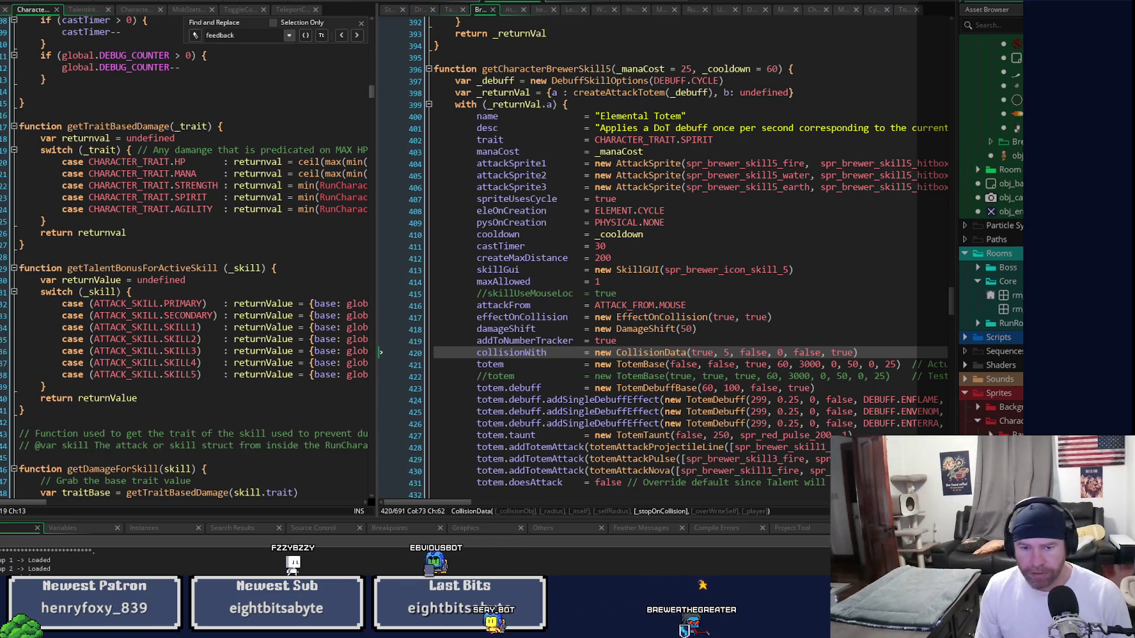
mouse_move(380, 59)
left_mouse_down()
mouse_move(629, 71)
mouse_move(563, 76)
mouse_move(565, 197)
left_mouse_up()
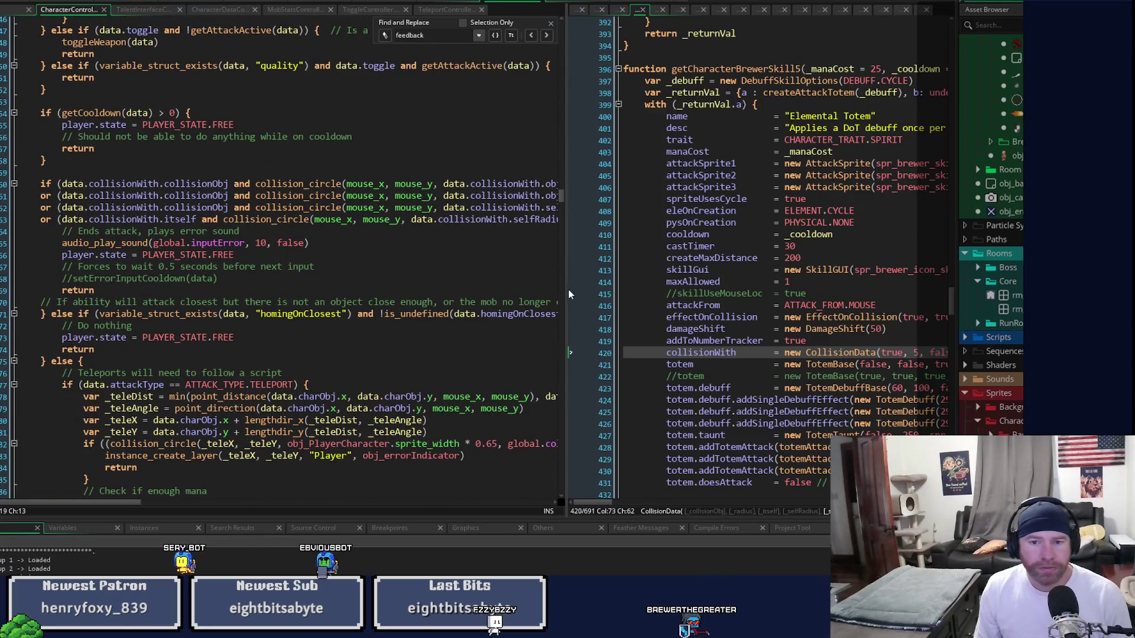
left_click_drag(567, 290, 825, 296)
left_click_drag(317, 505, 391, 505)
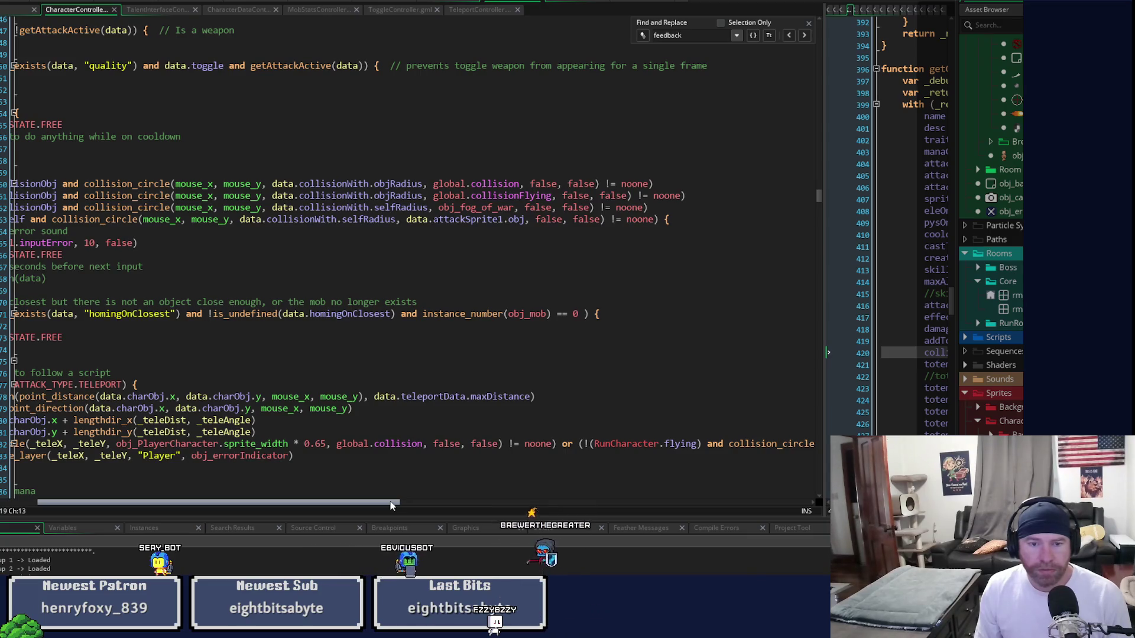
left_click_drag(391, 505, 317, 508)
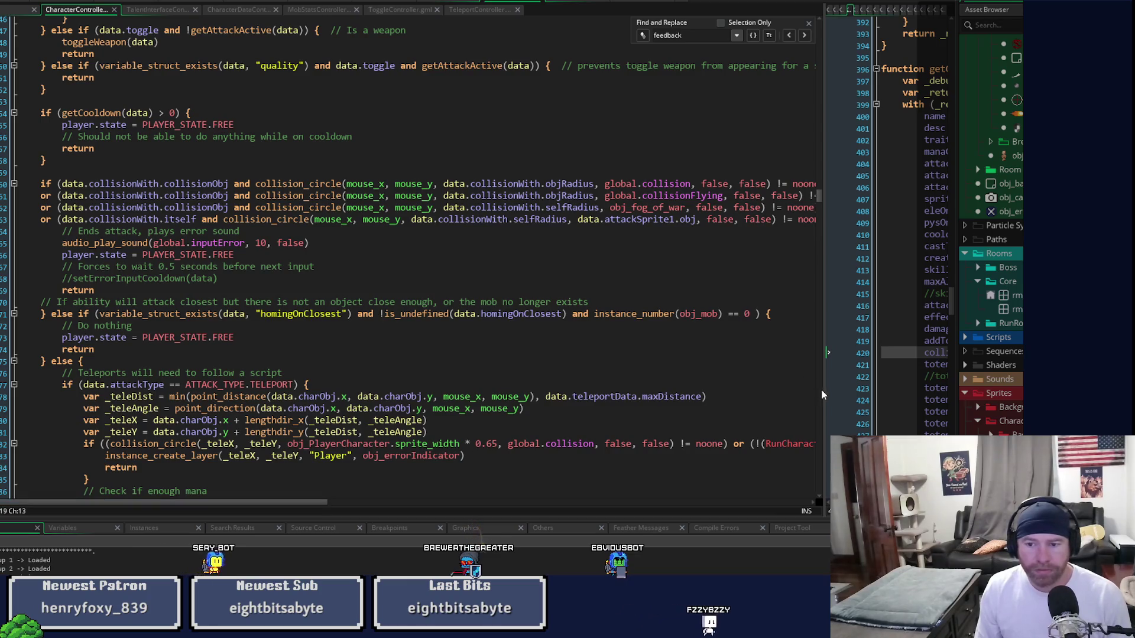
left_click(826, 345)
left_click(848, 352)
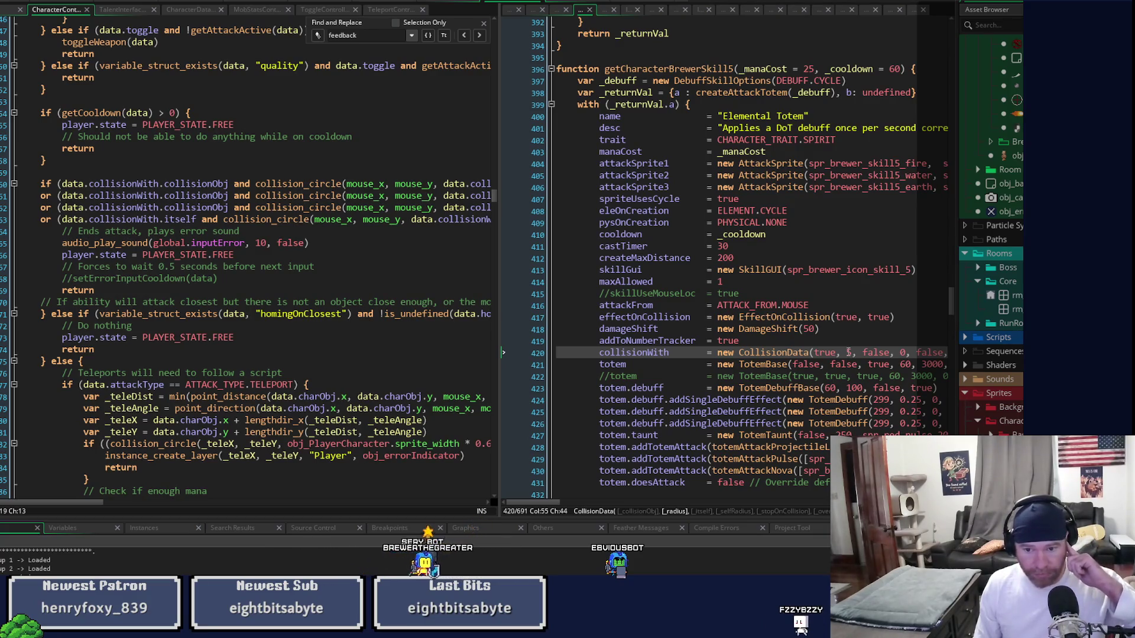
left_click(903, 353)
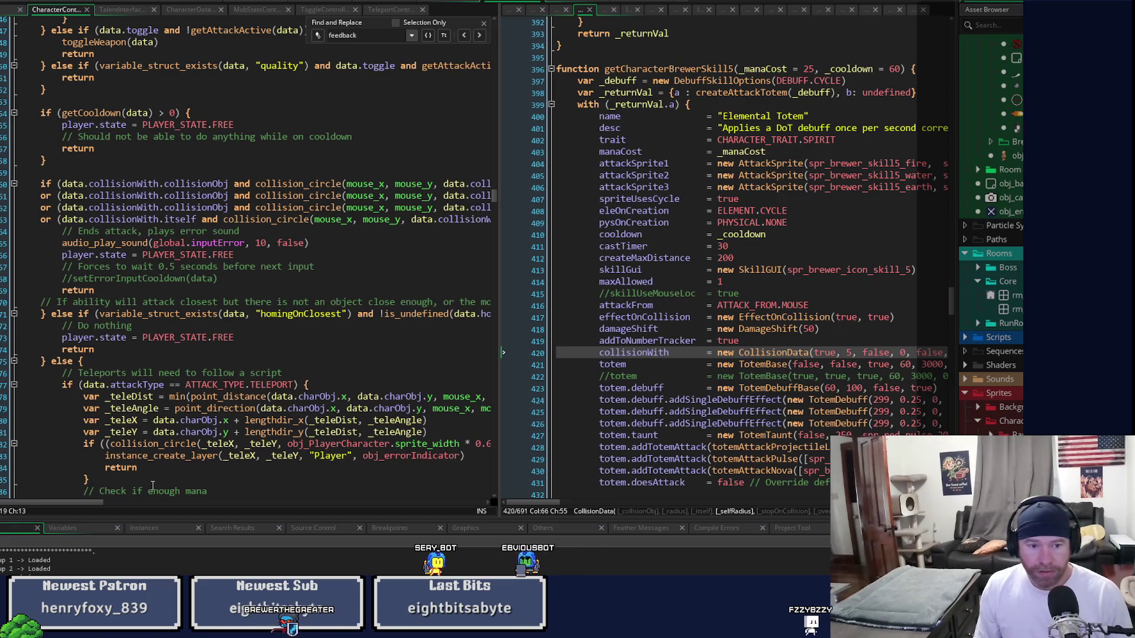
left_click_drag(99, 503, 170, 499)
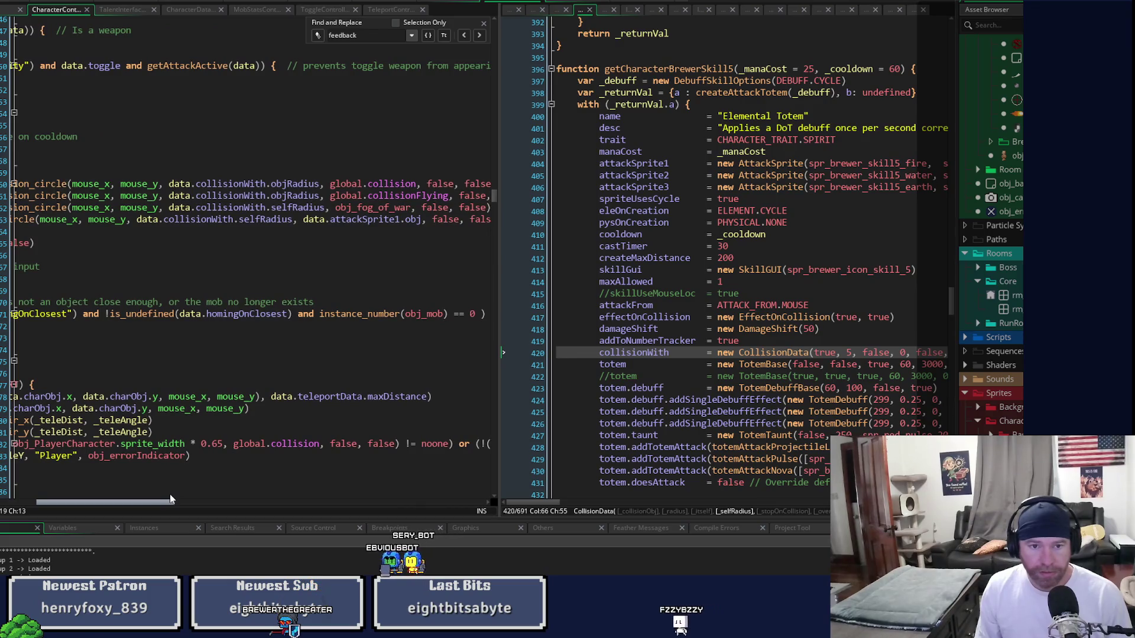
left_click_drag(170, 500, 142, 498)
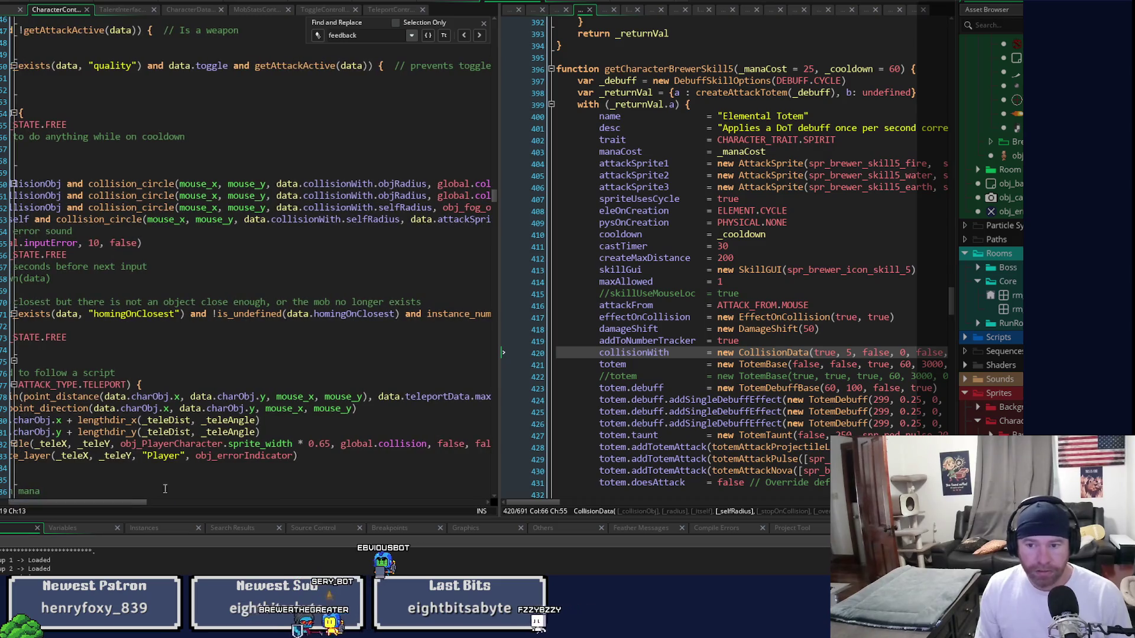
double_click(849, 352)
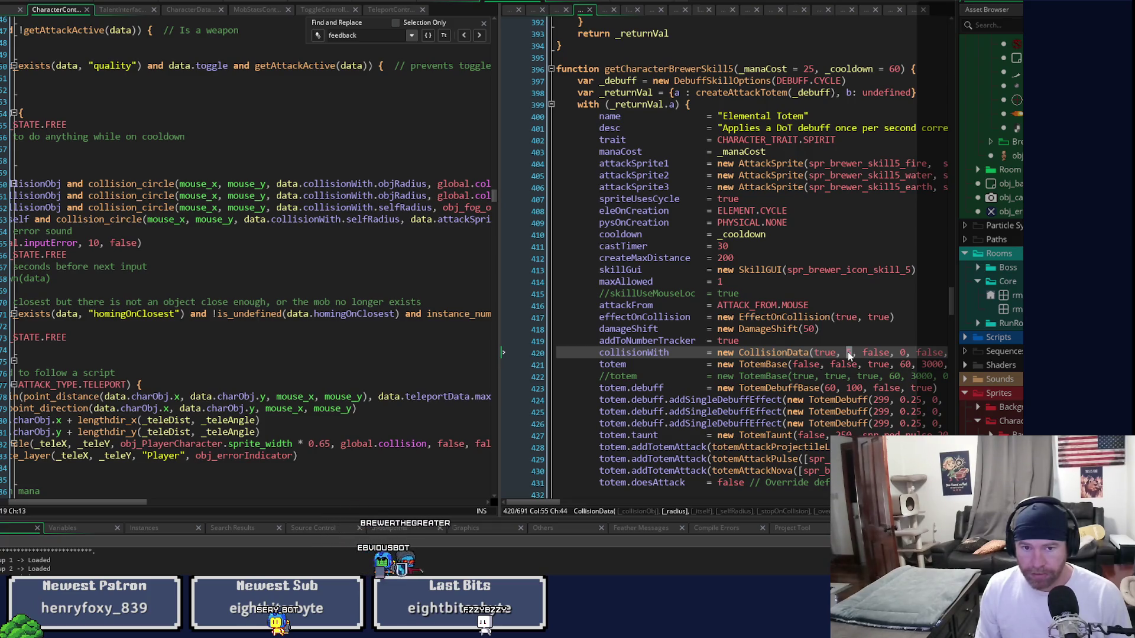
scroll(80, 501, "left", 3)
mouse_move(77, 503)
left_mouse_down()
mouse_move(143, 502)
mouse_move(28, 509)
mouse_move(137, 503)
mouse_move(43, 507)
left_mouse_up()
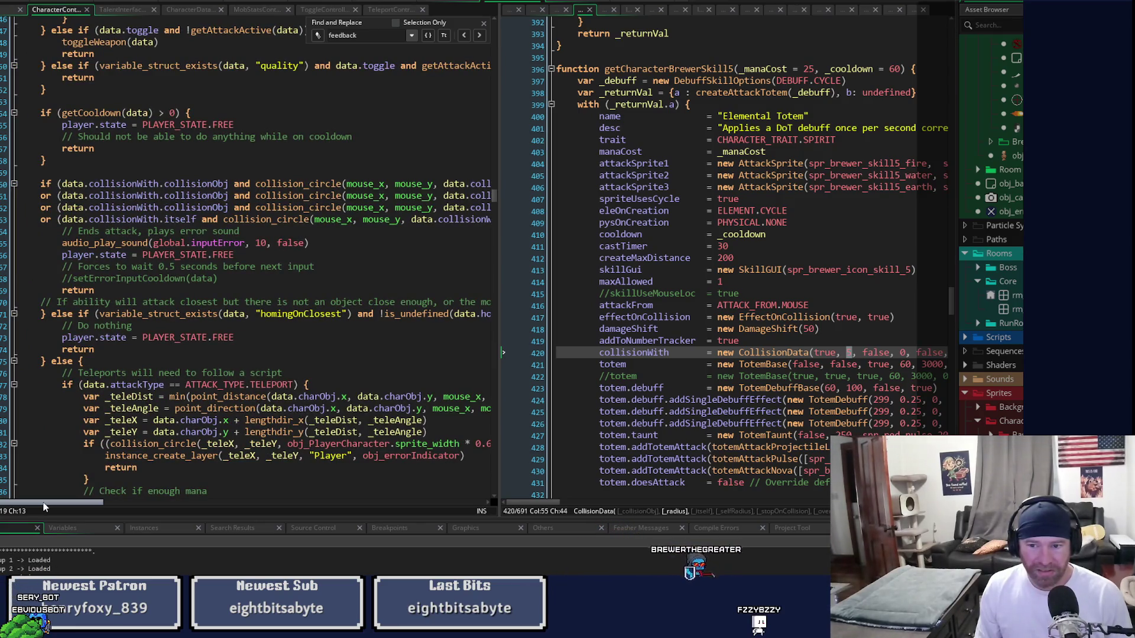
mouse_move(44, 507)
left_mouse_down()
mouse_move(147, 505)
mouse_move(45, 513)
left_mouse_up()
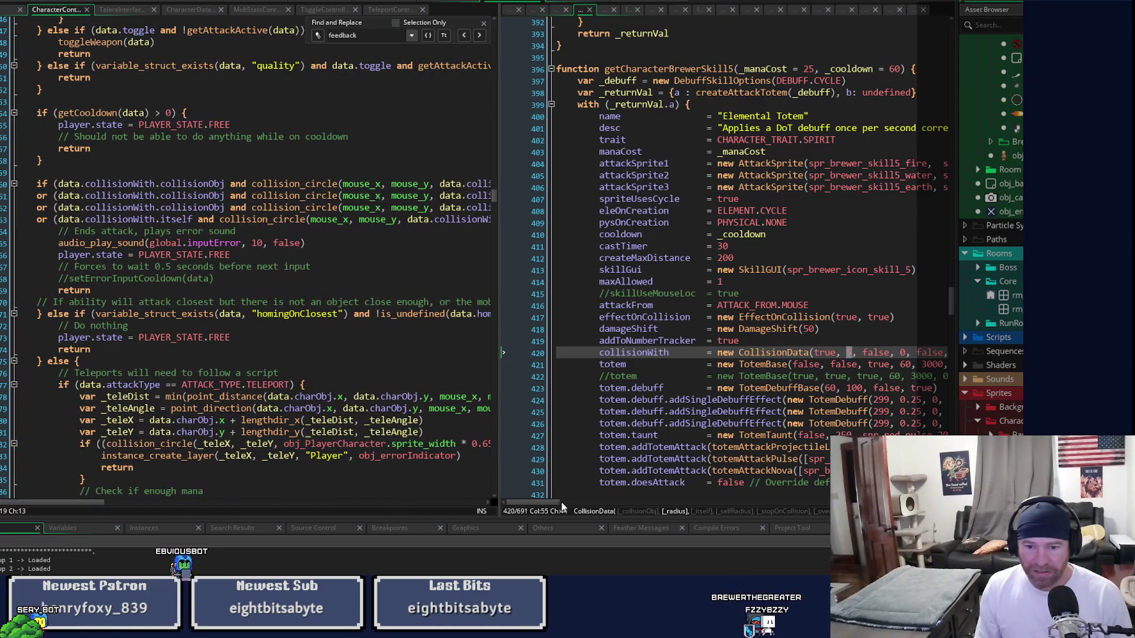
left_click_drag(557, 506, 587, 497)
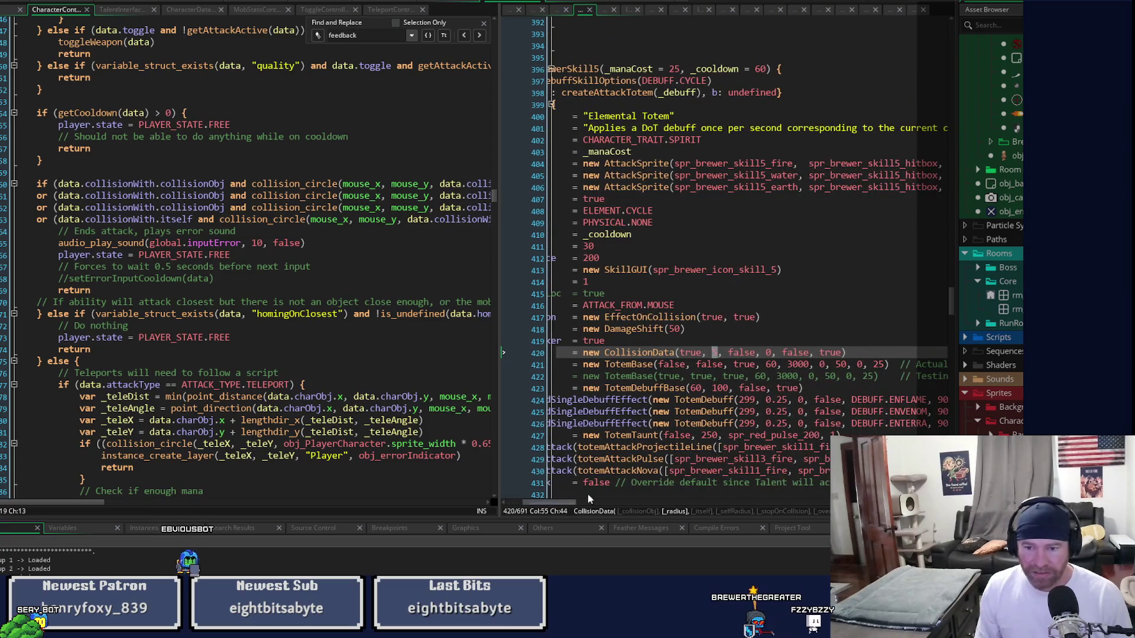
- Check the _itself, _selfRadius, _stopOnCollision and _overlap hints, then bring up spr_brewer_skill5_earth
left_click(746, 350)
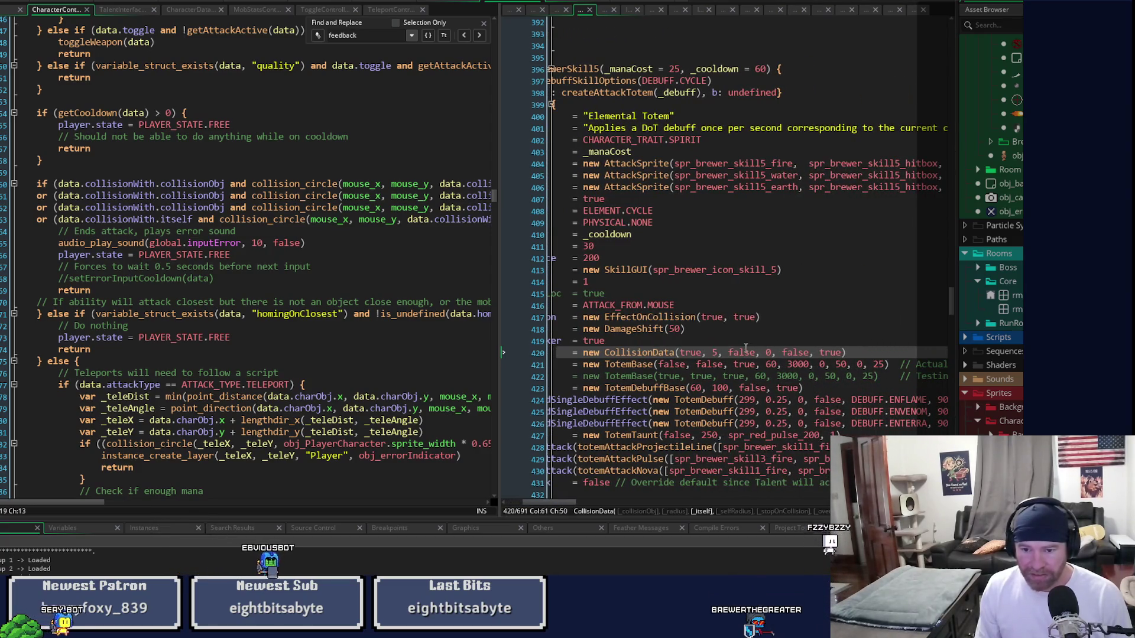
left_click(770, 352)
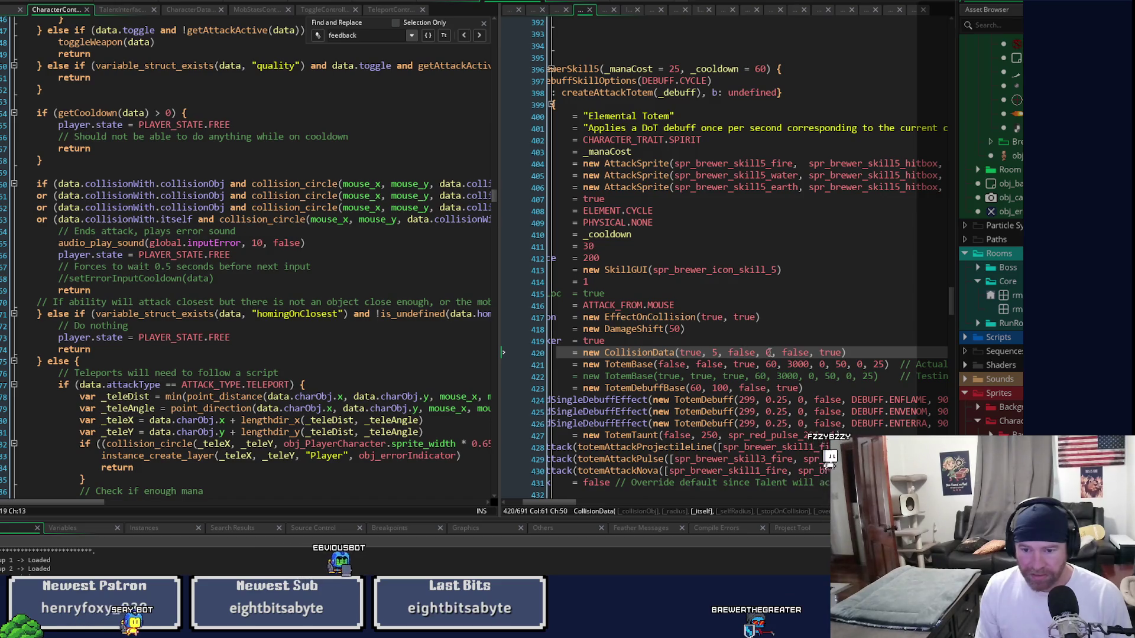
left_click(799, 353)
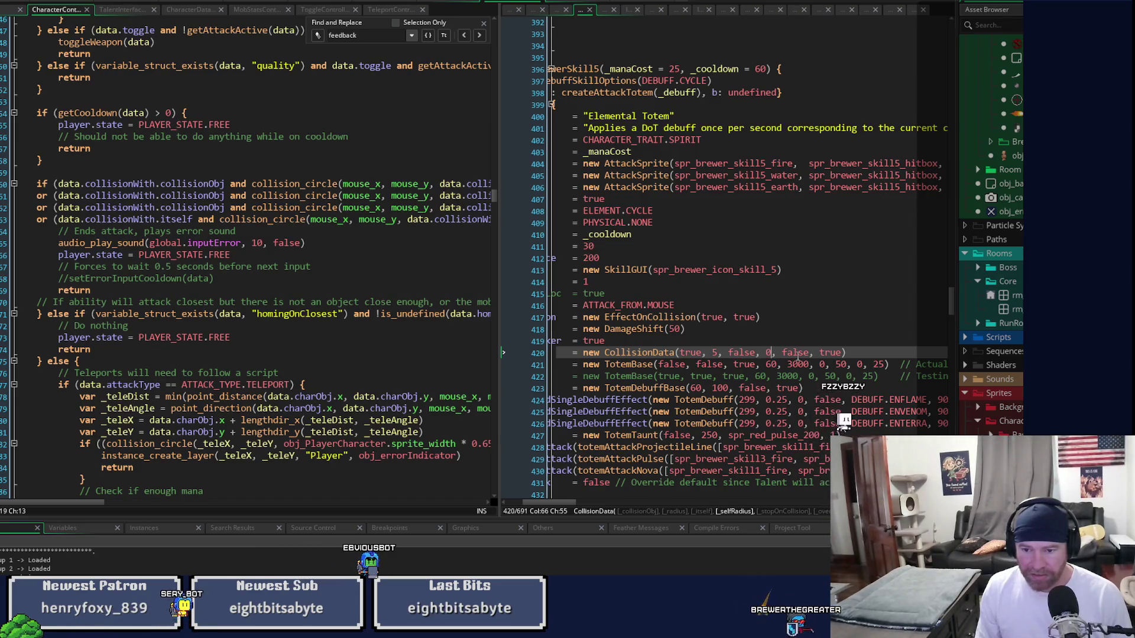
left_click(828, 353)
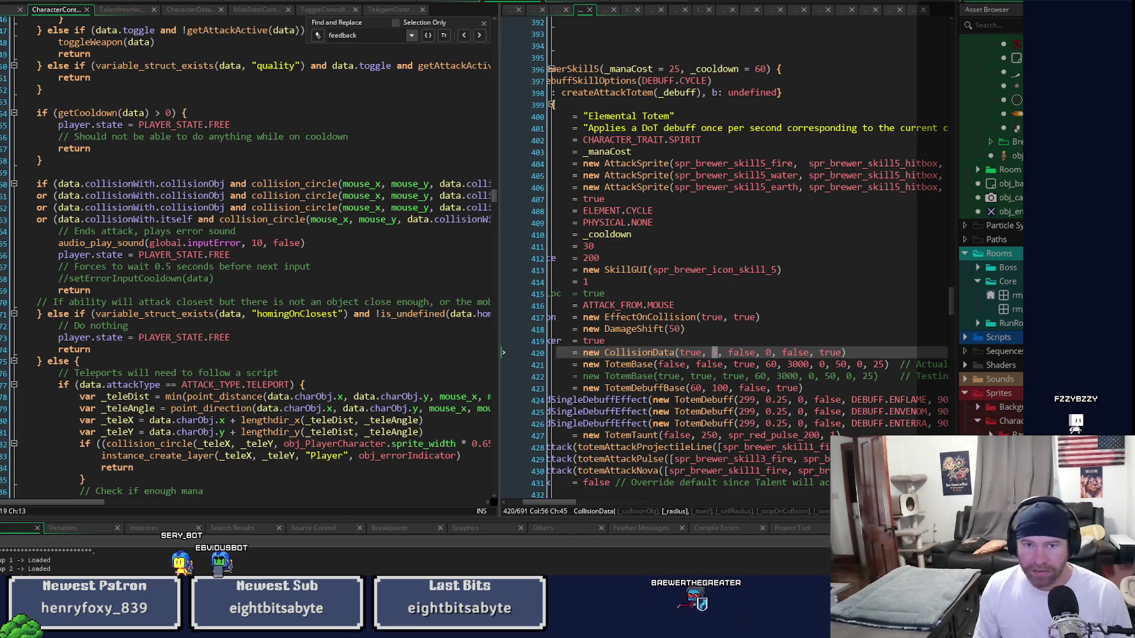
left_click(450, 1)
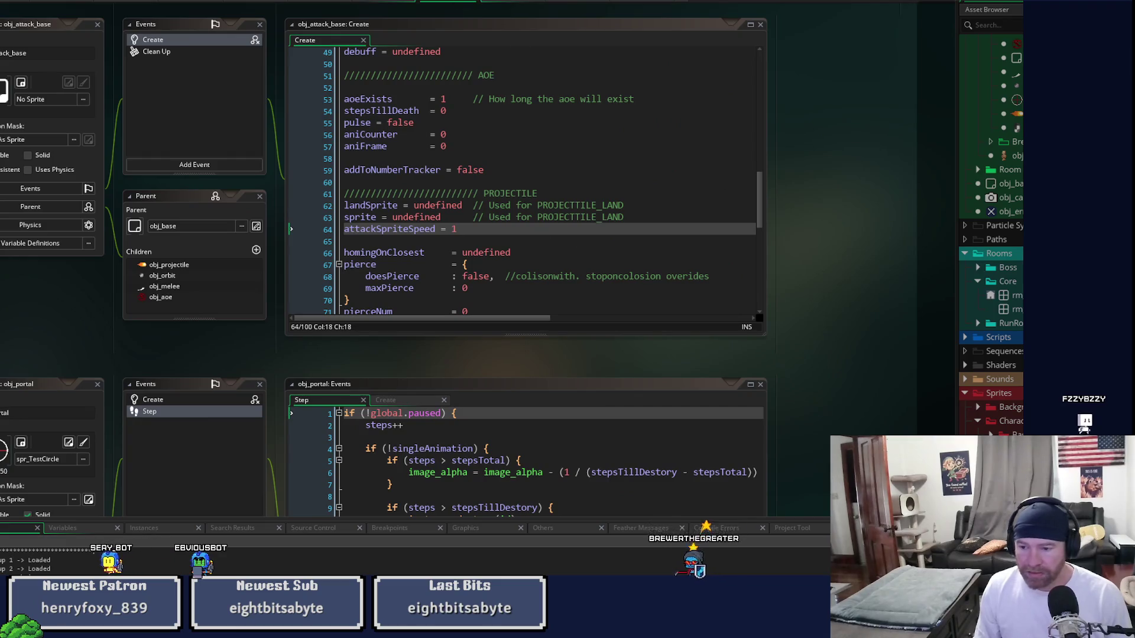
scroll(384, 296, "down", 5)
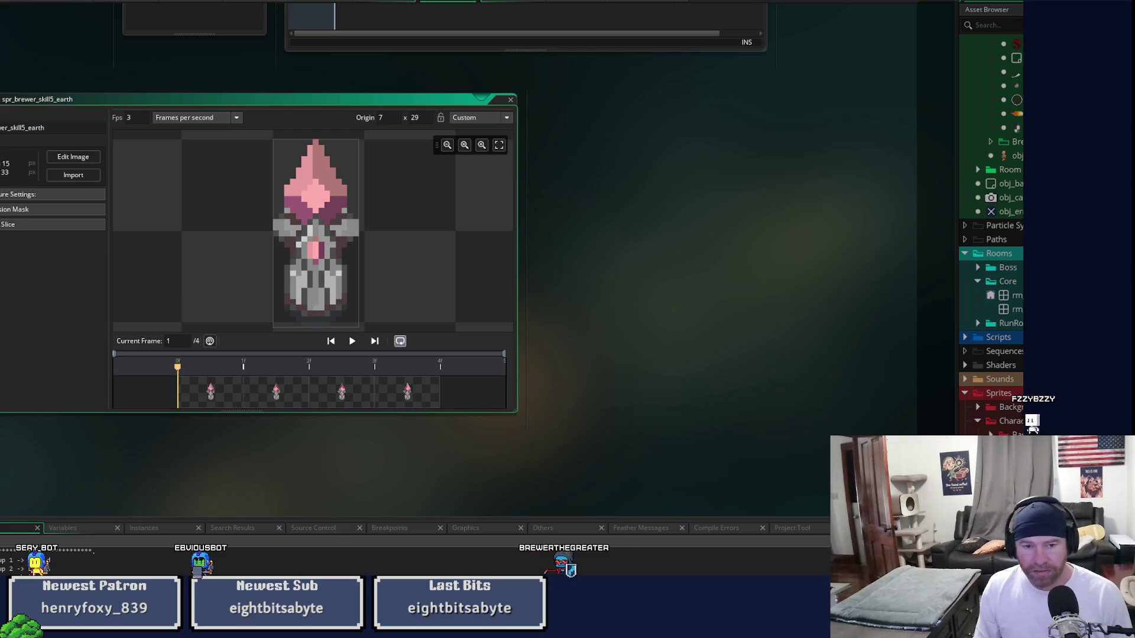
- Expand the earth sprite's collision mask settings, move the mask up and narrow its rectangle
left_click(53, 210)
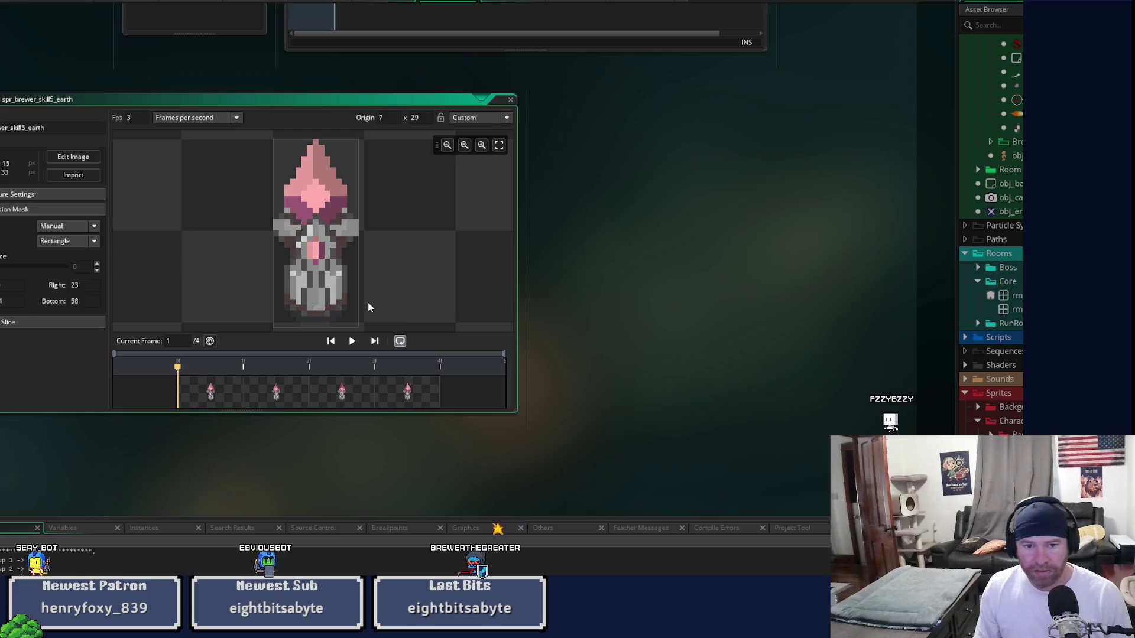
scroll(362, 300, "down", 3)
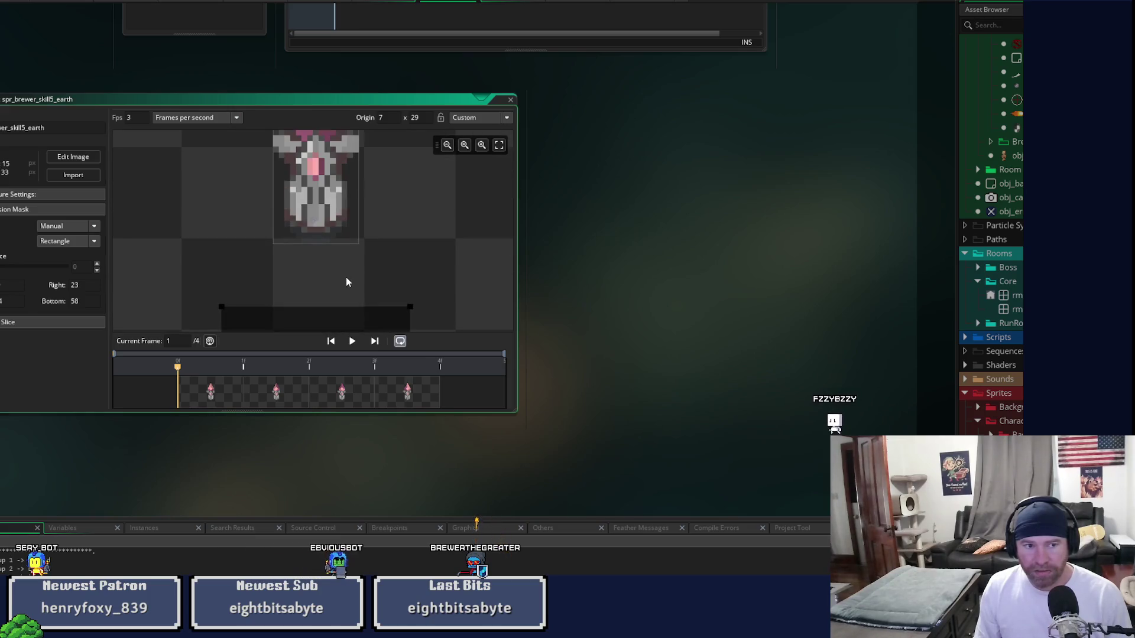
scroll(346, 282, "down", 2)
mouse_move(347, 281)
left_mouse_down()
mouse_move(303, 263)
mouse_move(321, 235)
mouse_move(340, 270)
mouse_move(388, 250)
left_mouse_up()
scroll(340, 270, "up", 2)
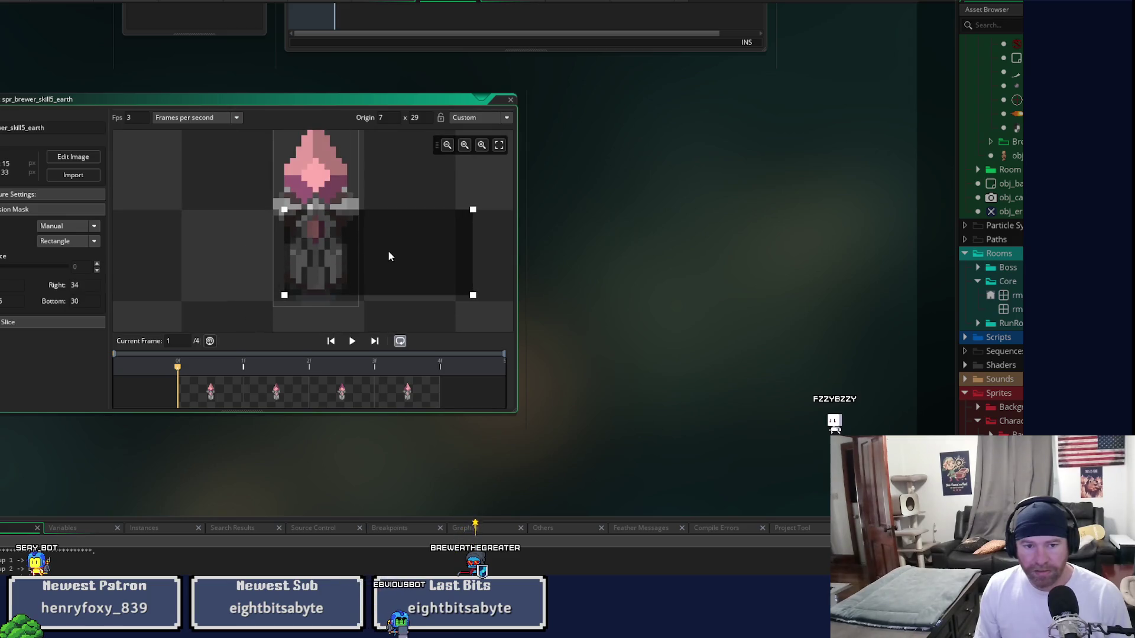
left_click_drag(473, 210, 345, 248)
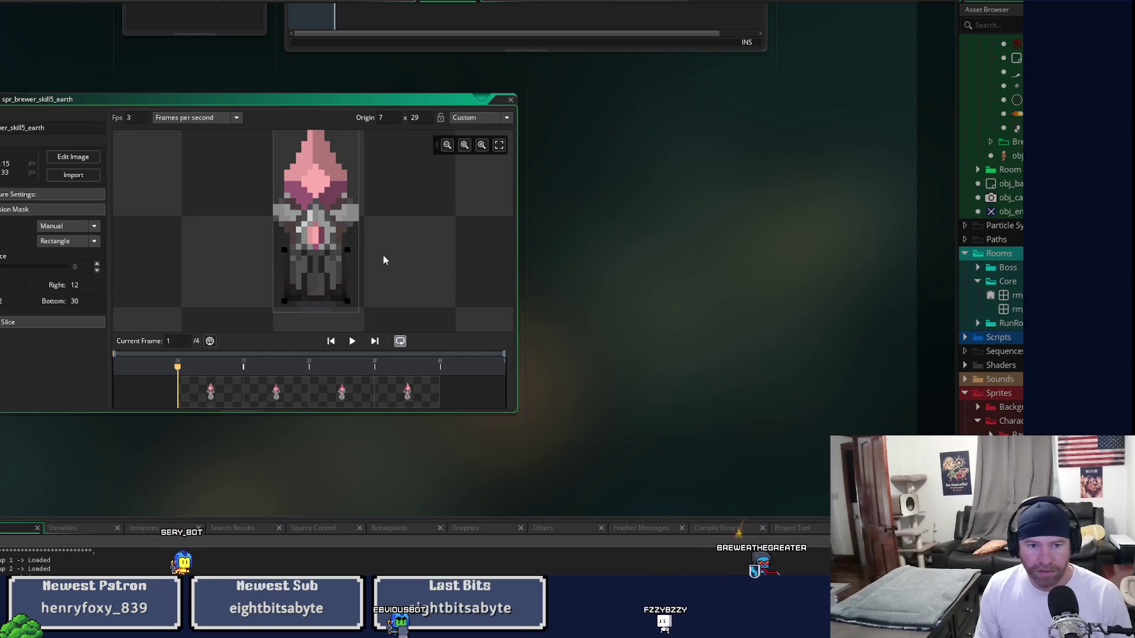
left_click(48, 209)
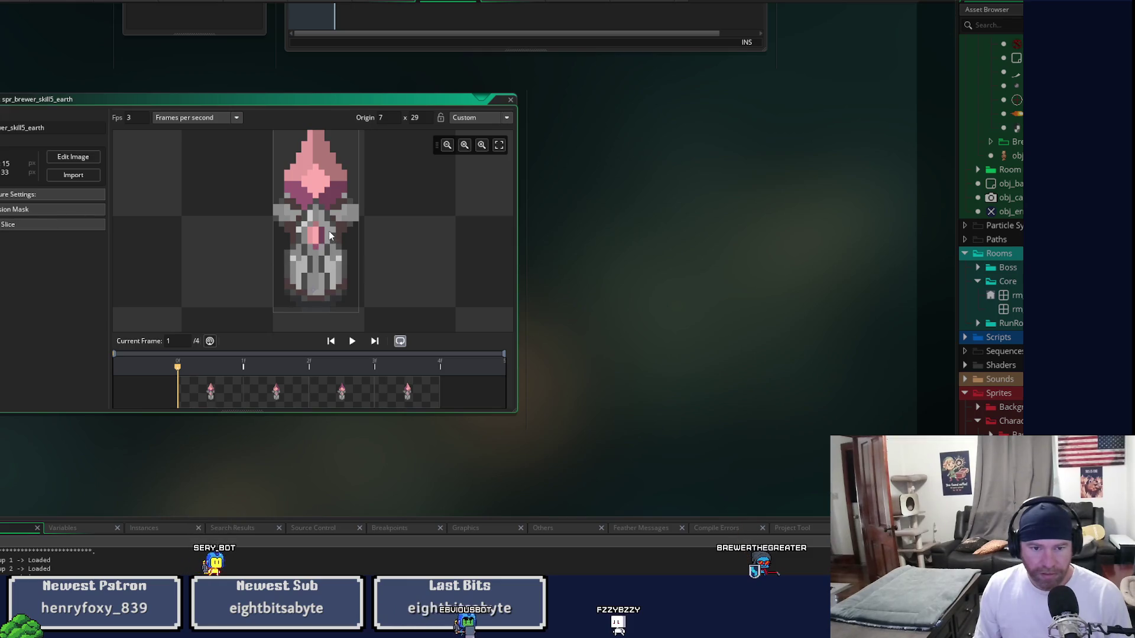
- Set the earth totem sprite's origin preset to Bottom Centre
left_click(490, 116)
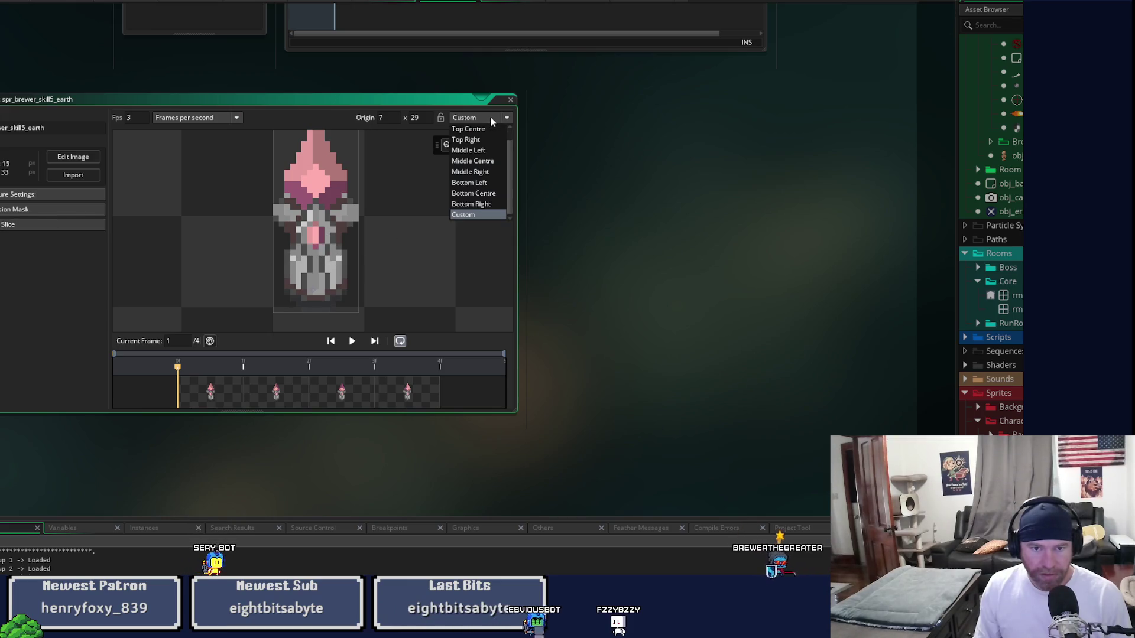
left_click(491, 116)
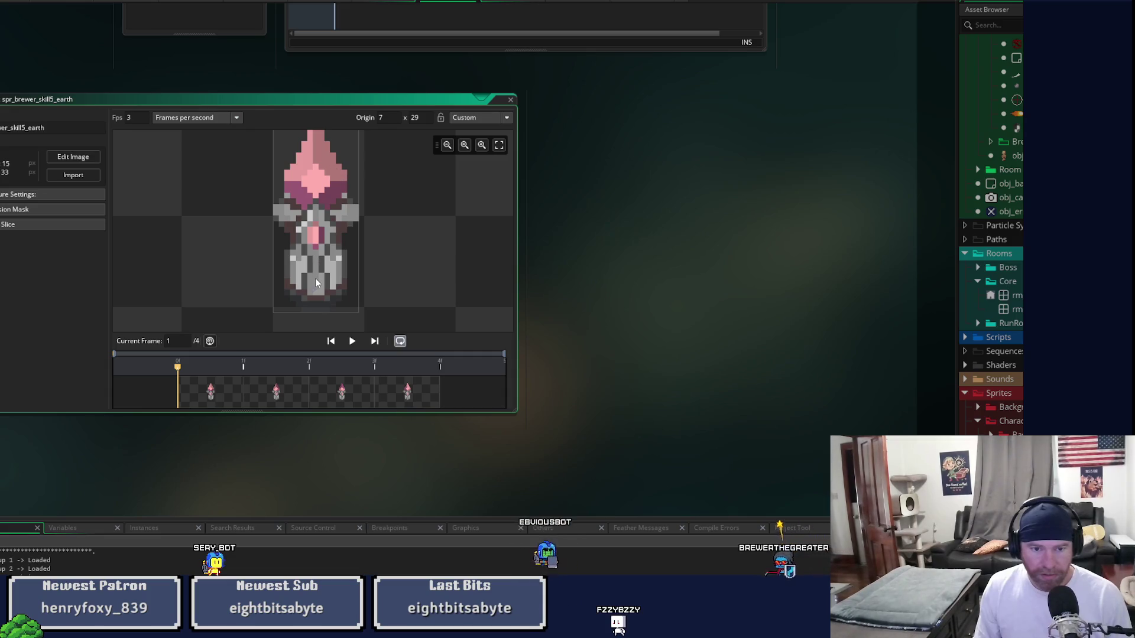
scroll(314, 284, "up", 2)
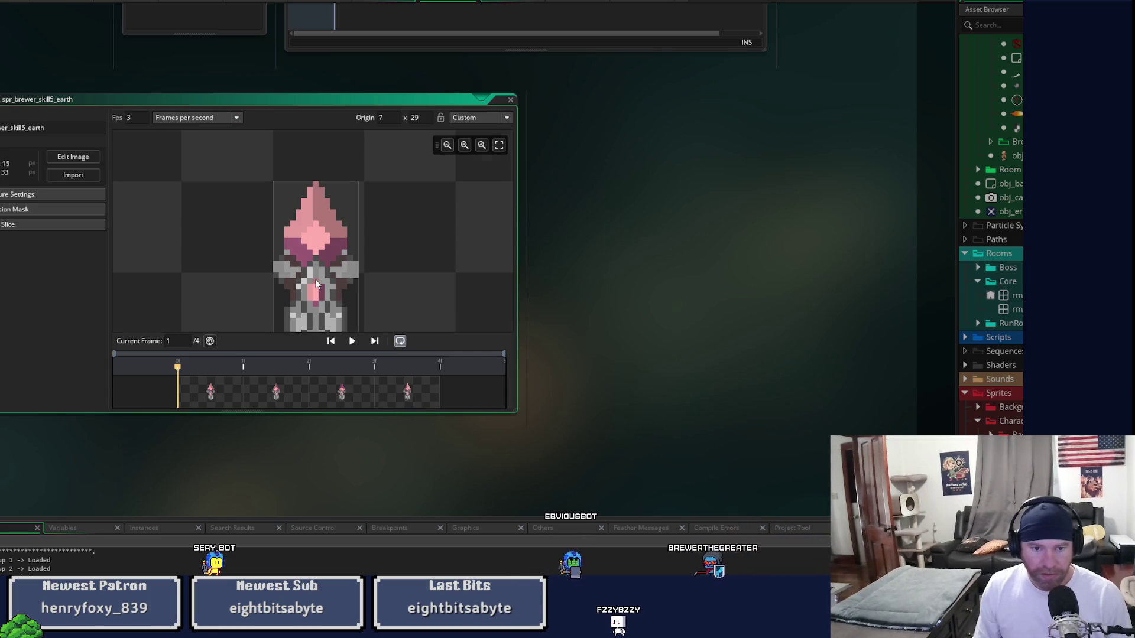
scroll(315, 284, "down", 4)
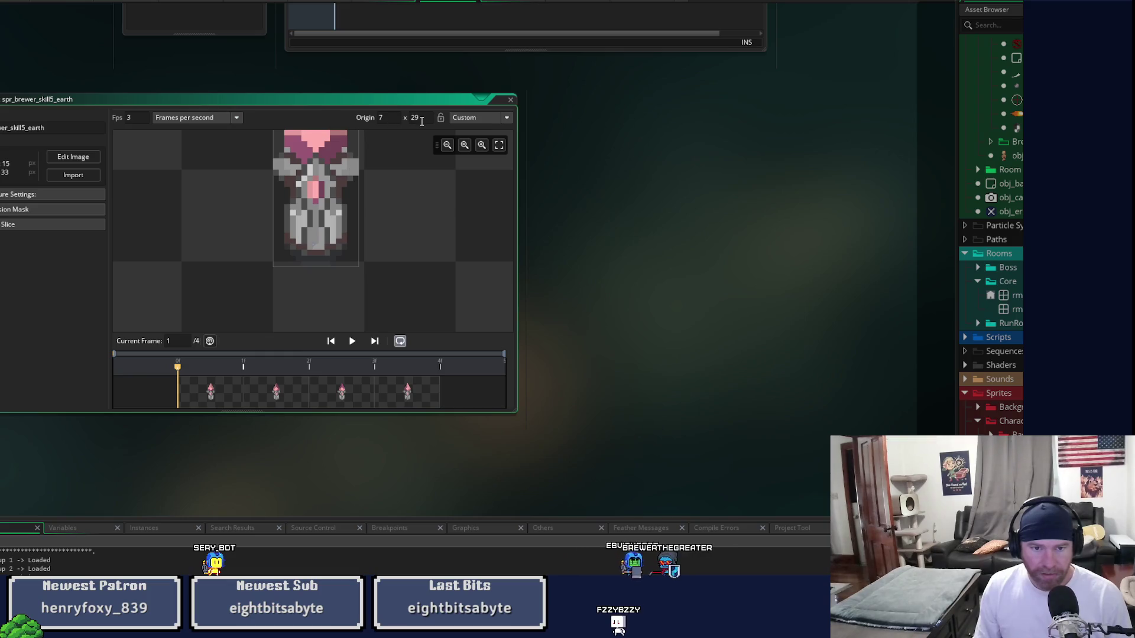
scroll(331, 220, "up", 4)
scroll(319, 213, "down", 2)
scroll(321, 258, "up", 3)
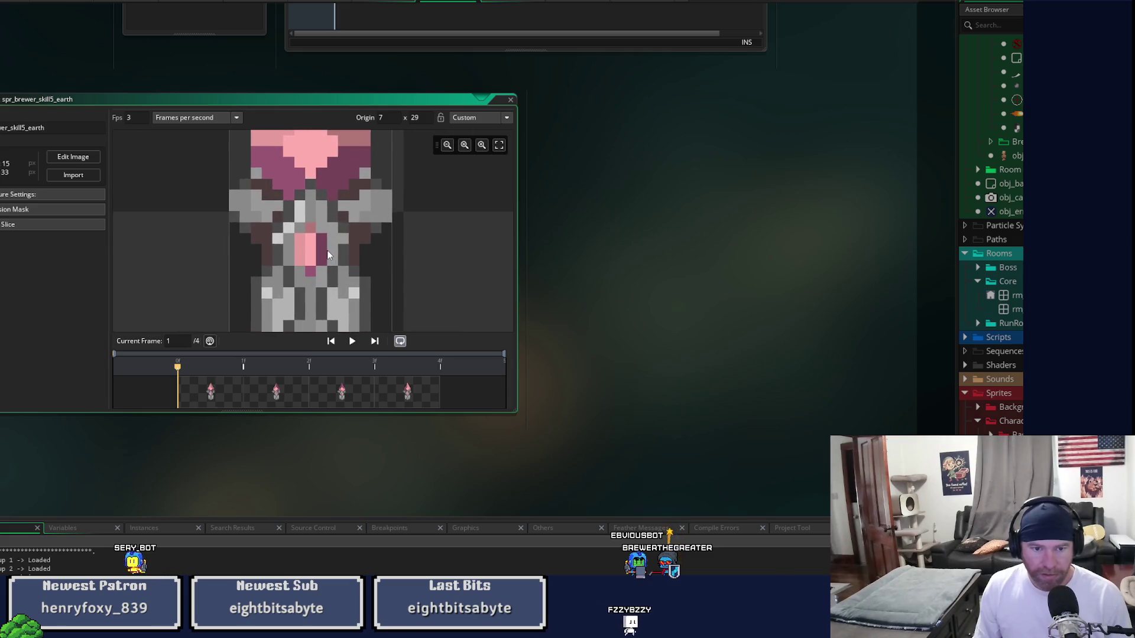
scroll(335, 219, "down", 1)
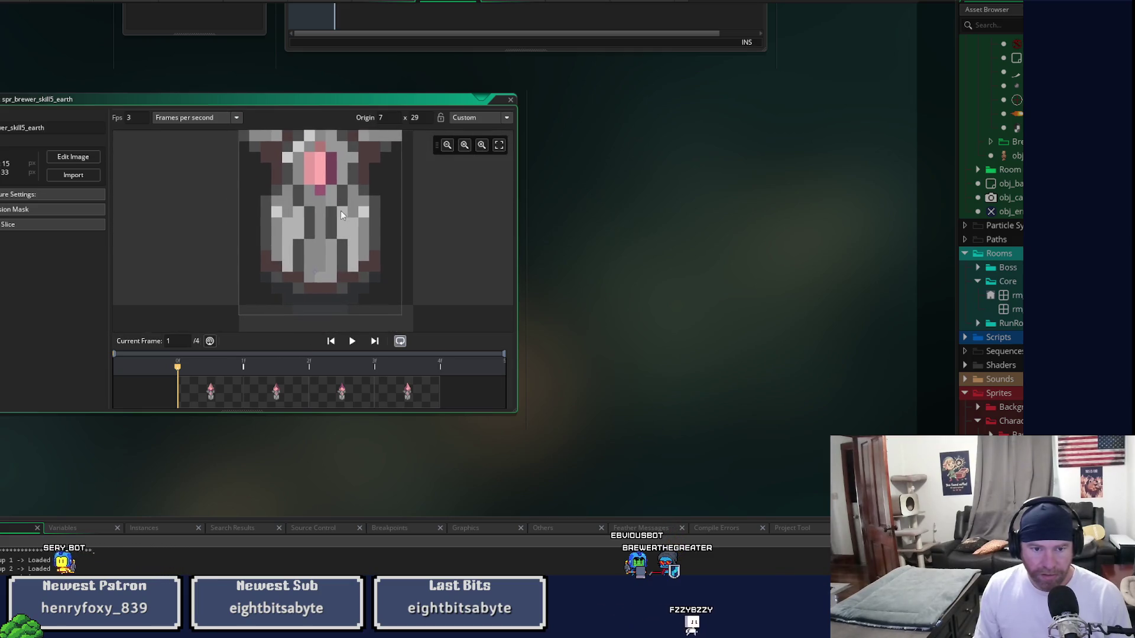
scroll(323, 244, "down", 5)
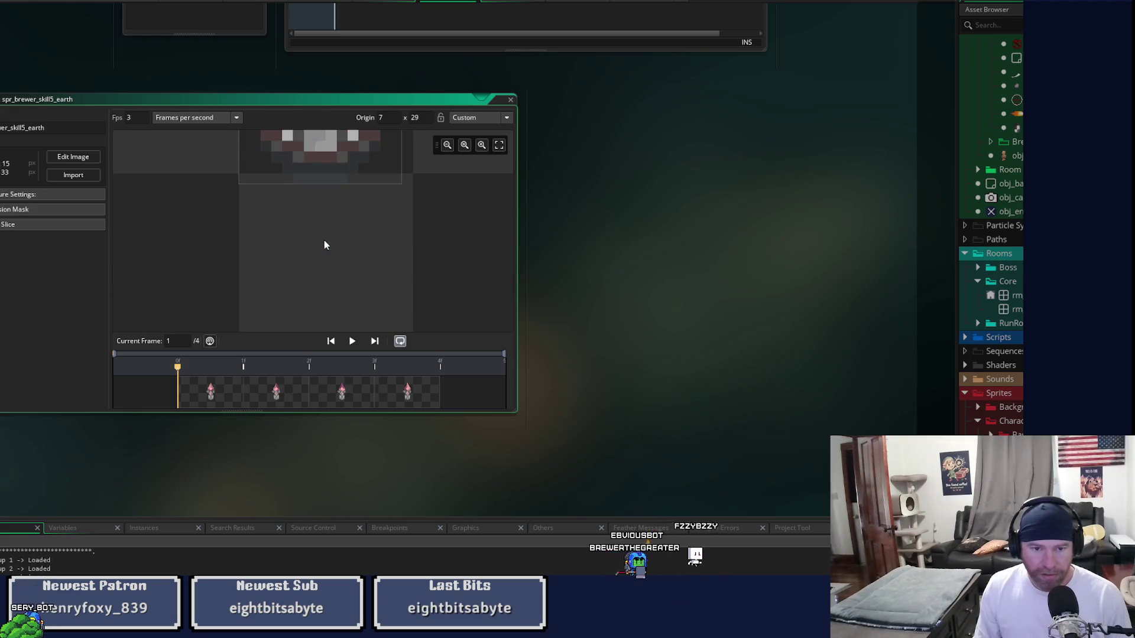
scroll(324, 245, "down", 5)
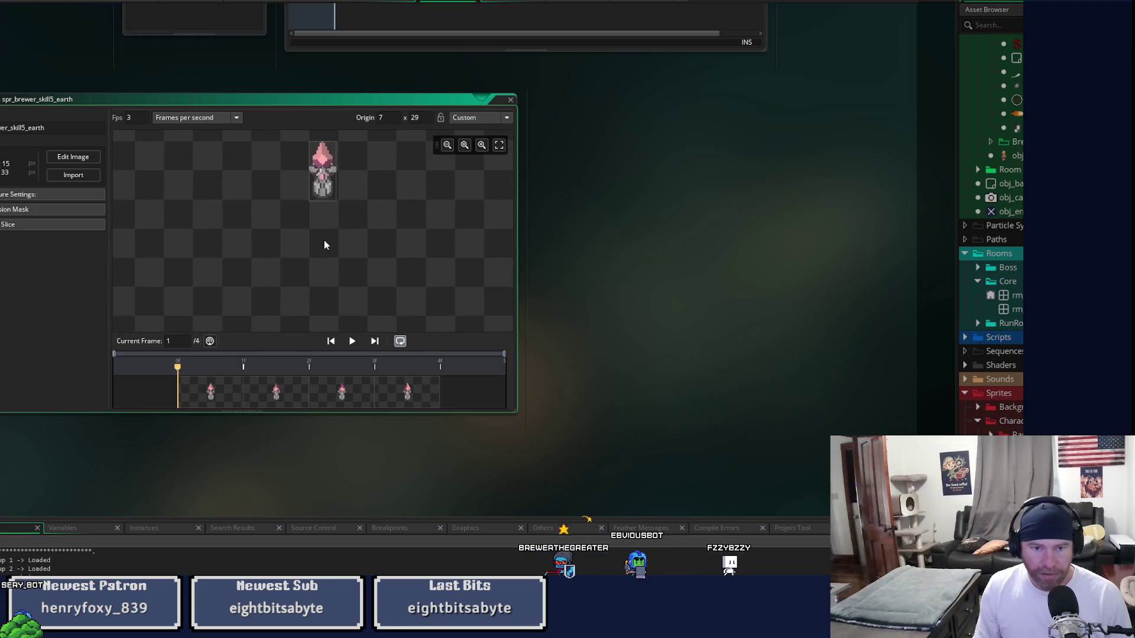
scroll(331, 213, "up", 8)
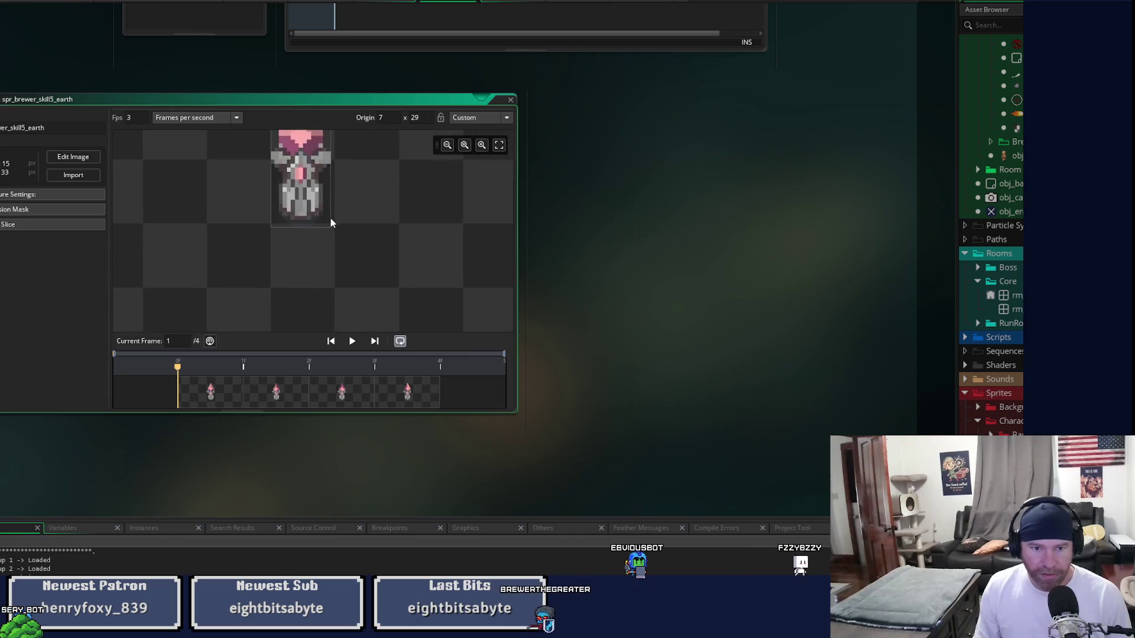
left_click(471, 119)
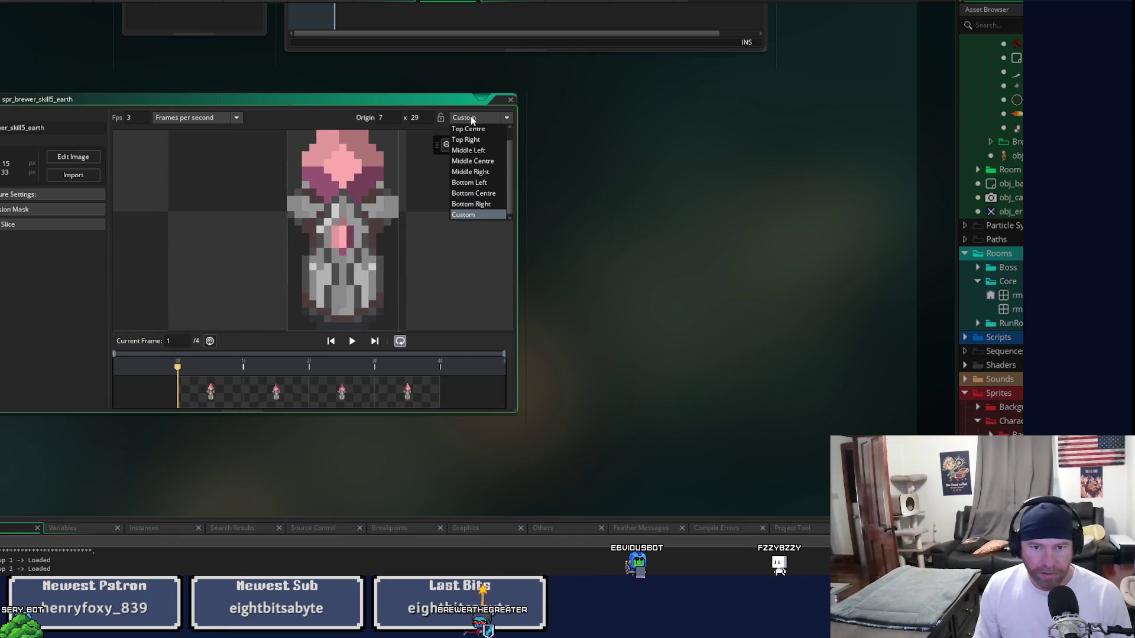
left_click(488, 195)
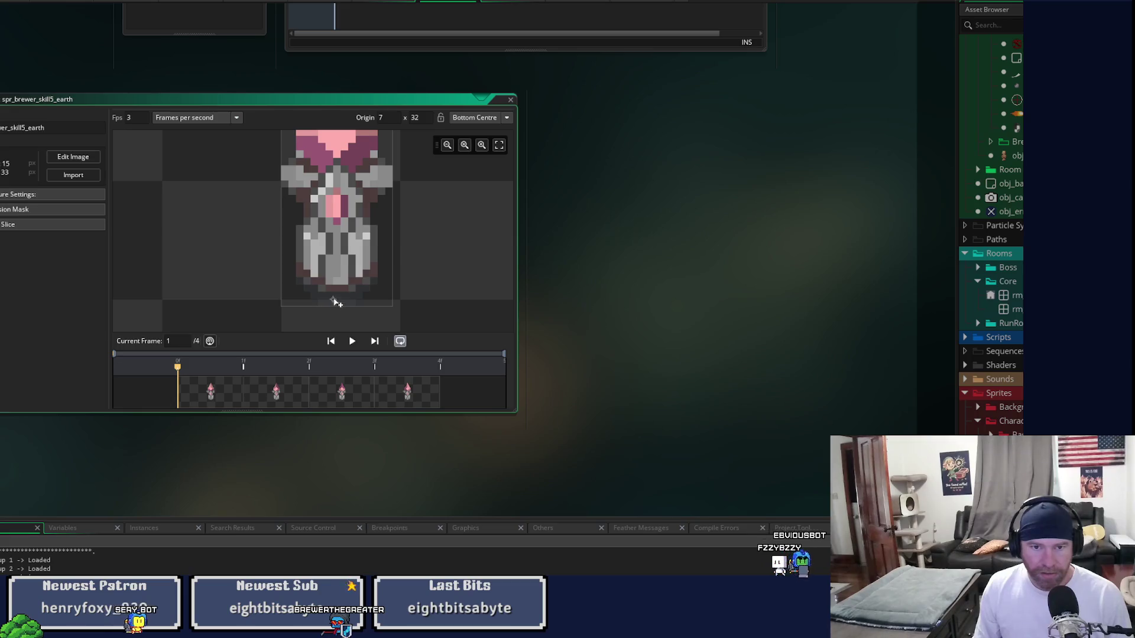
- Show the collision mask settings again and close the earth totem sprite editor
scroll(337, 288, "up", 2)
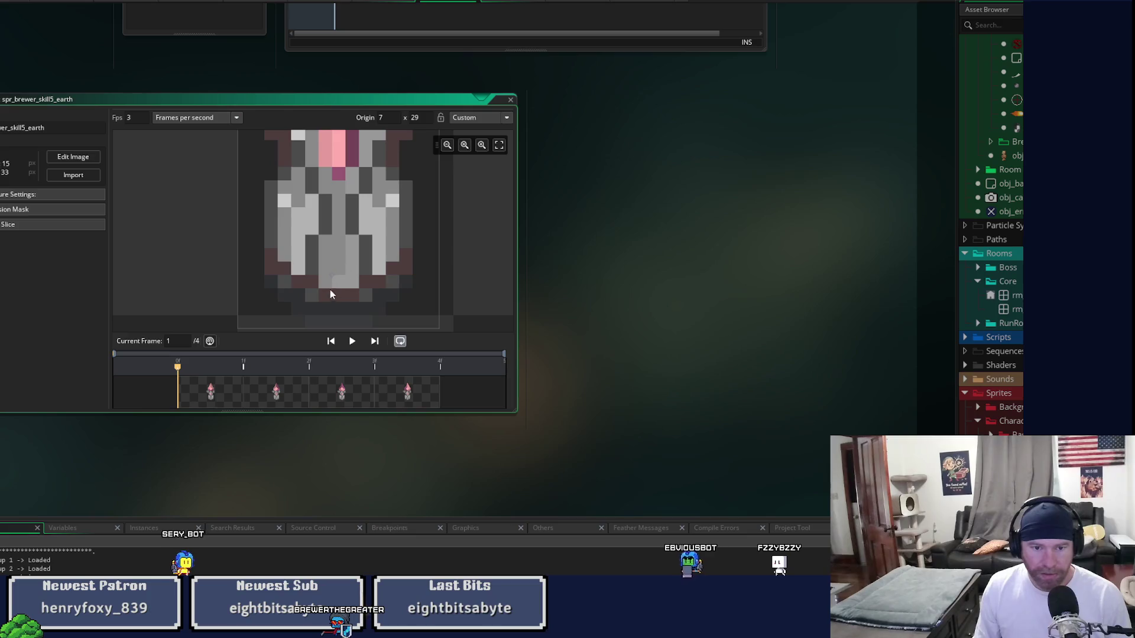
scroll(345, 285, "down", 1)
scroll(348, 281, "down", 2)
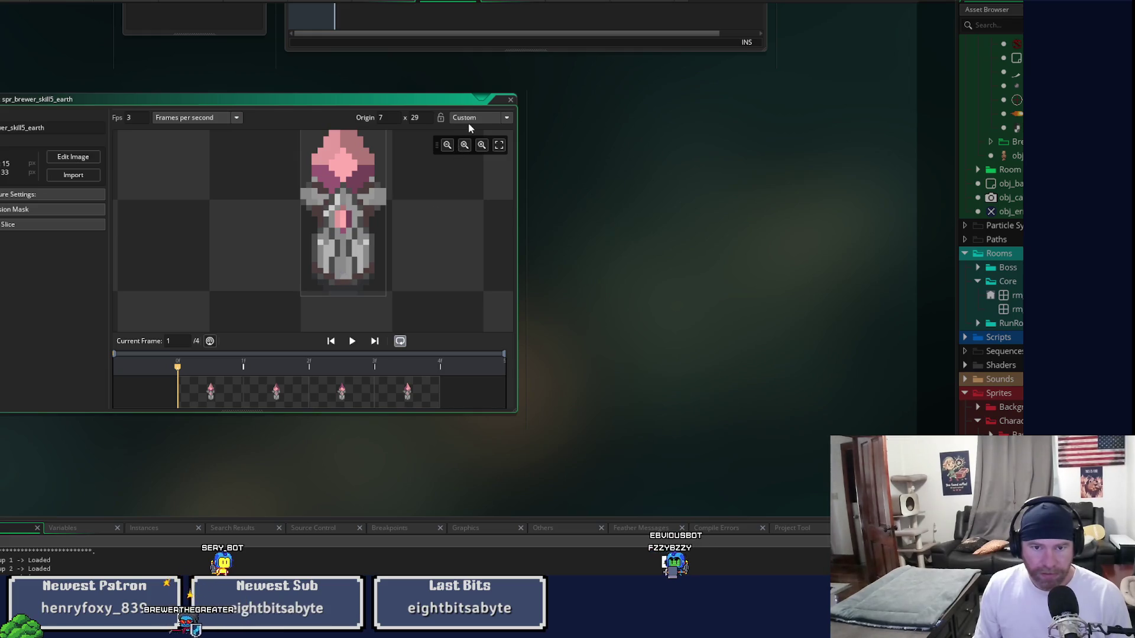
left_click(47, 208)
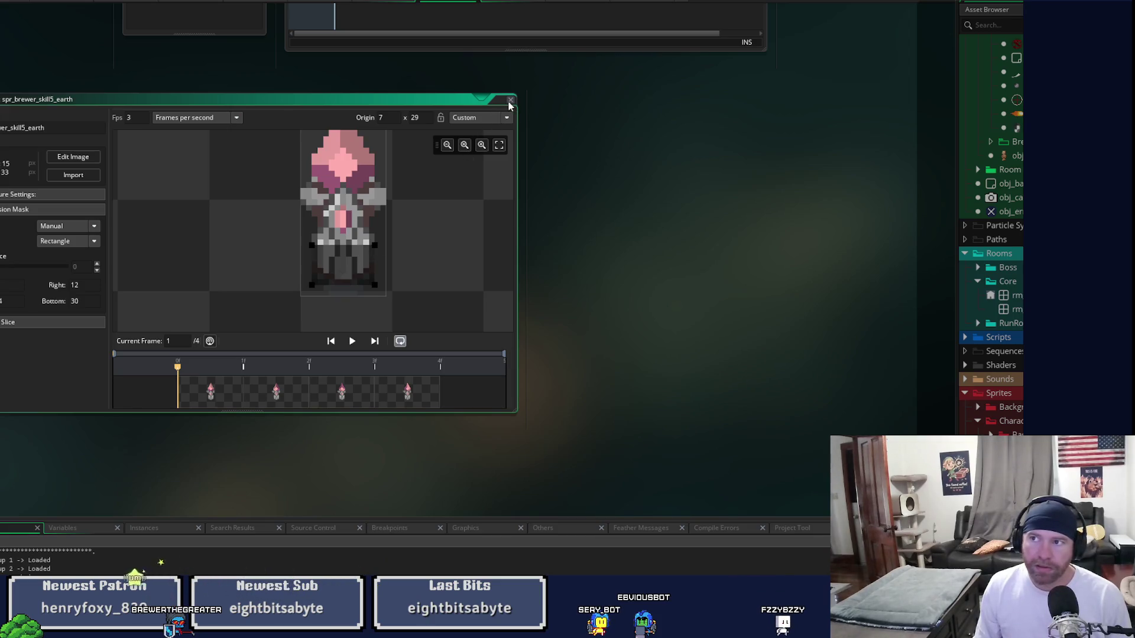
left_click(511, 100)
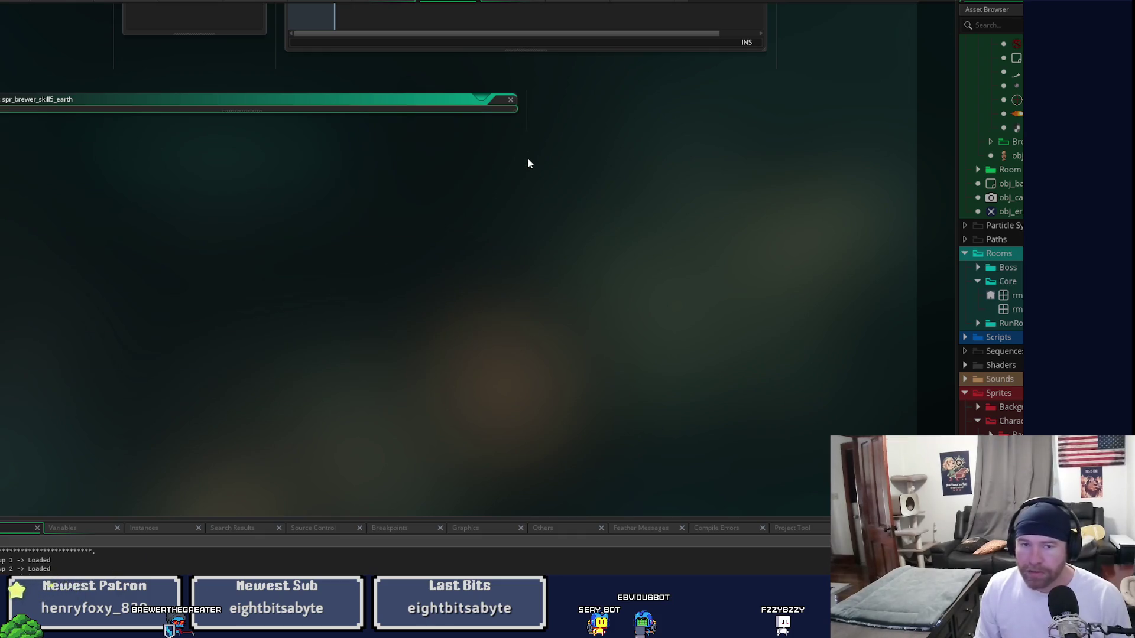
- Set the totem's collision radius to 8 and strip the opening brace from the last collision check line
left_click(510, 2)
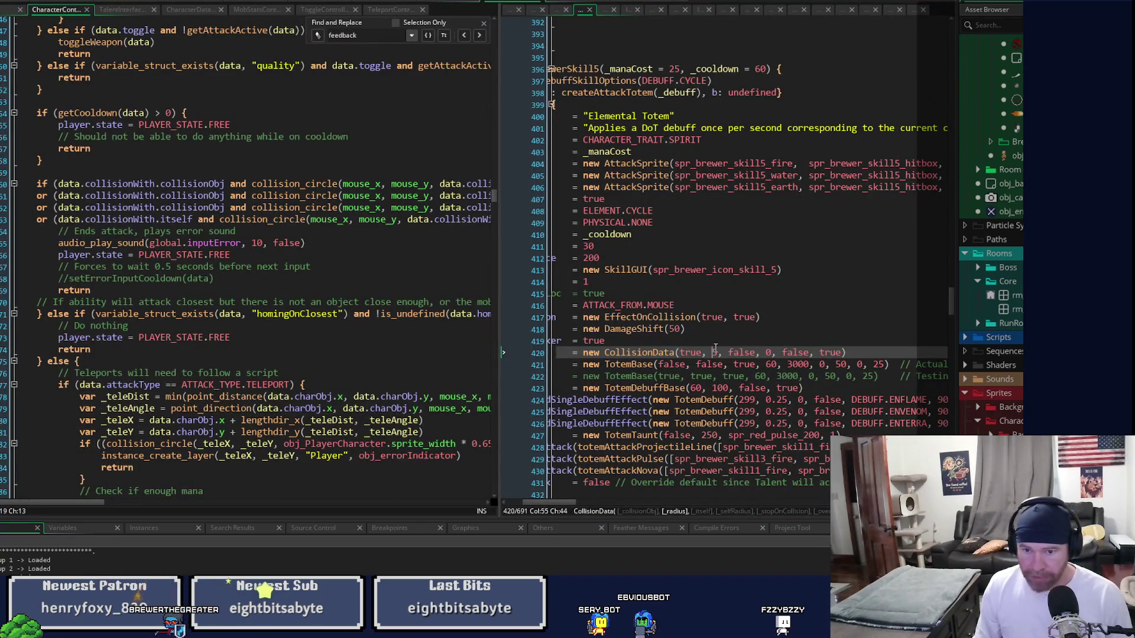
double_click(715, 351)
type("8")
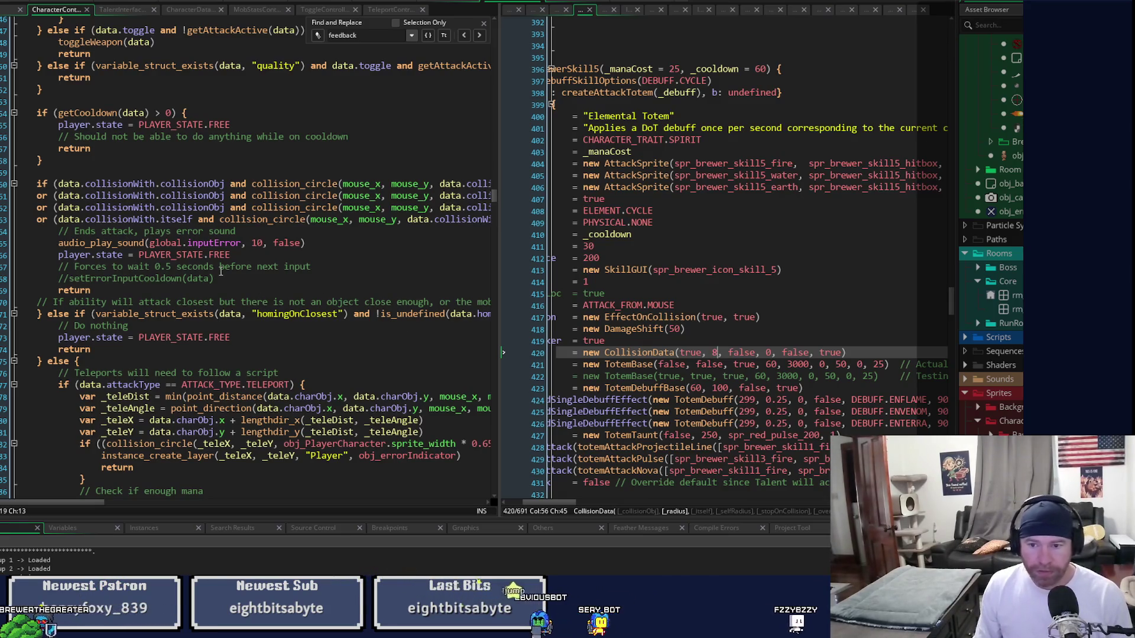
left_click(63, 219)
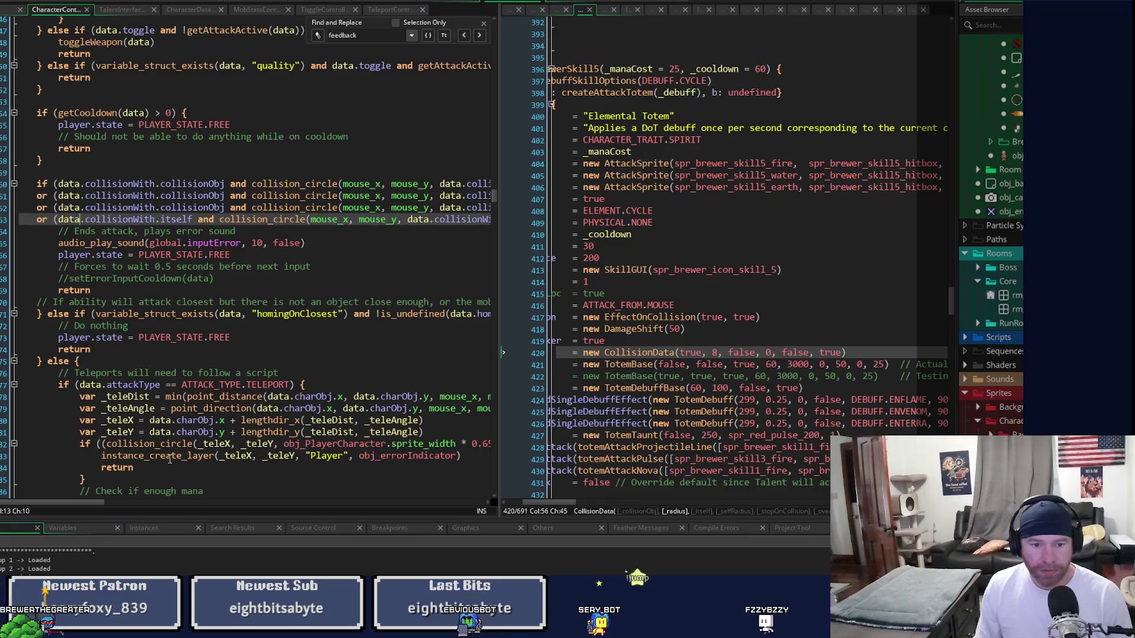
left_click_drag(53, 504, 167, 504)
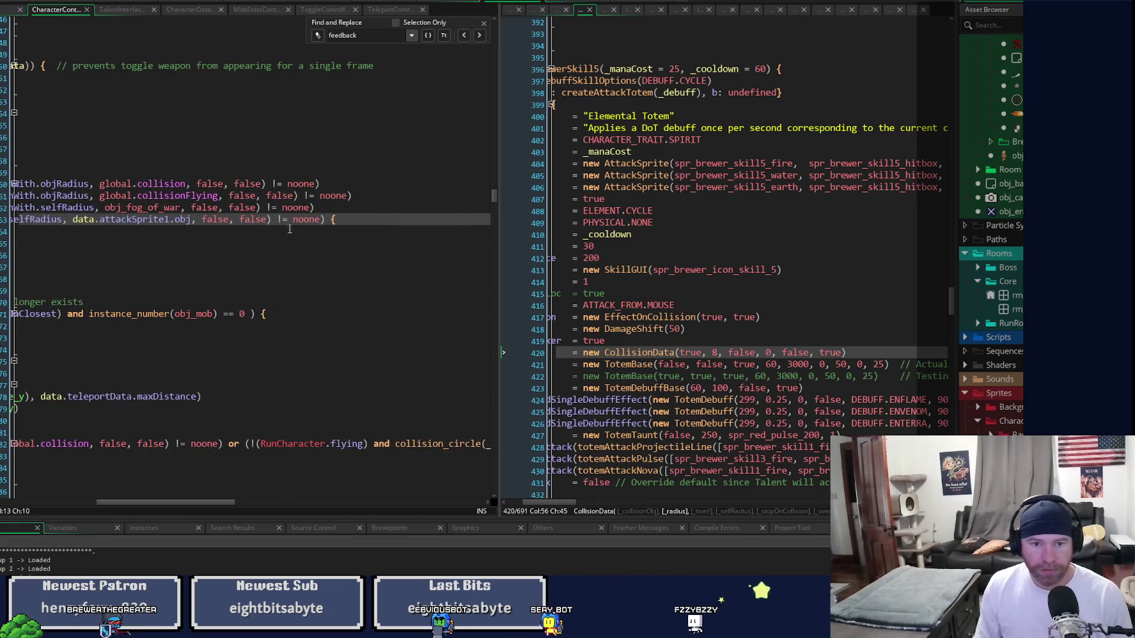
left_click(342, 220)
key("BackSpace")
key("BackSpace")
key("Home")
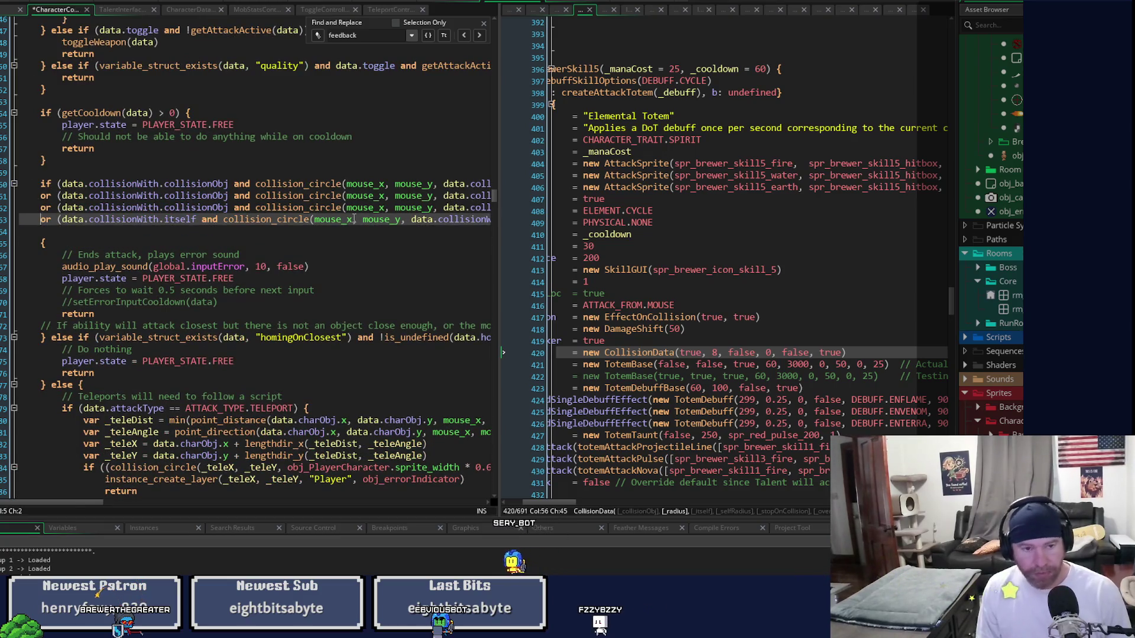
- Duplicate the itself check line into a collisionWith.player check that uses objRadius
key("ctrl+d")
key("End")
key("Home")
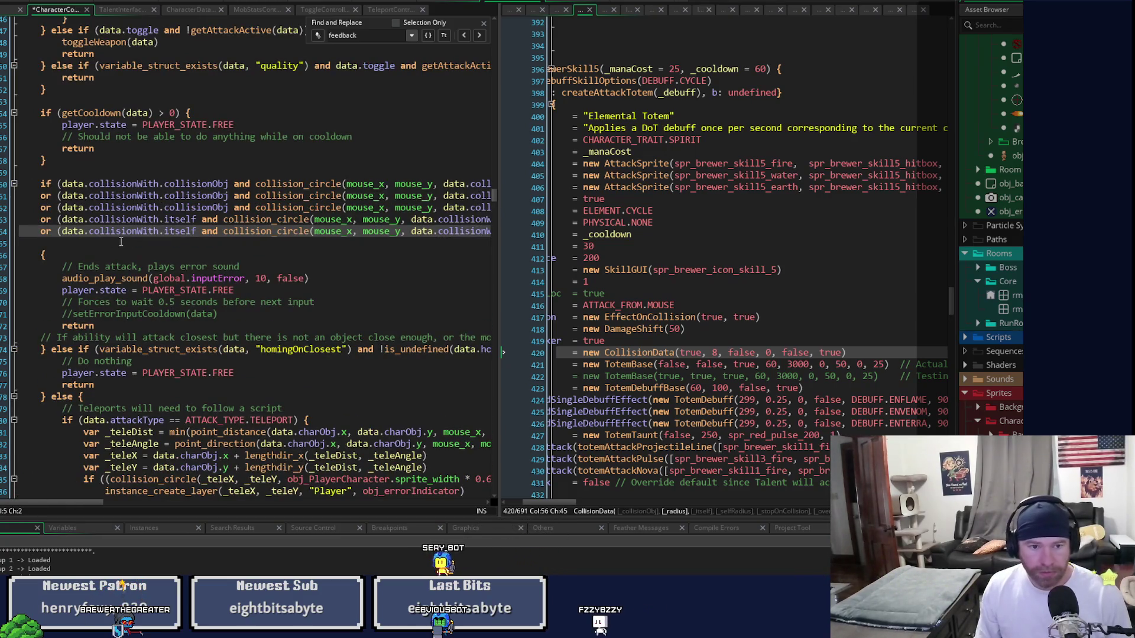
type("player")
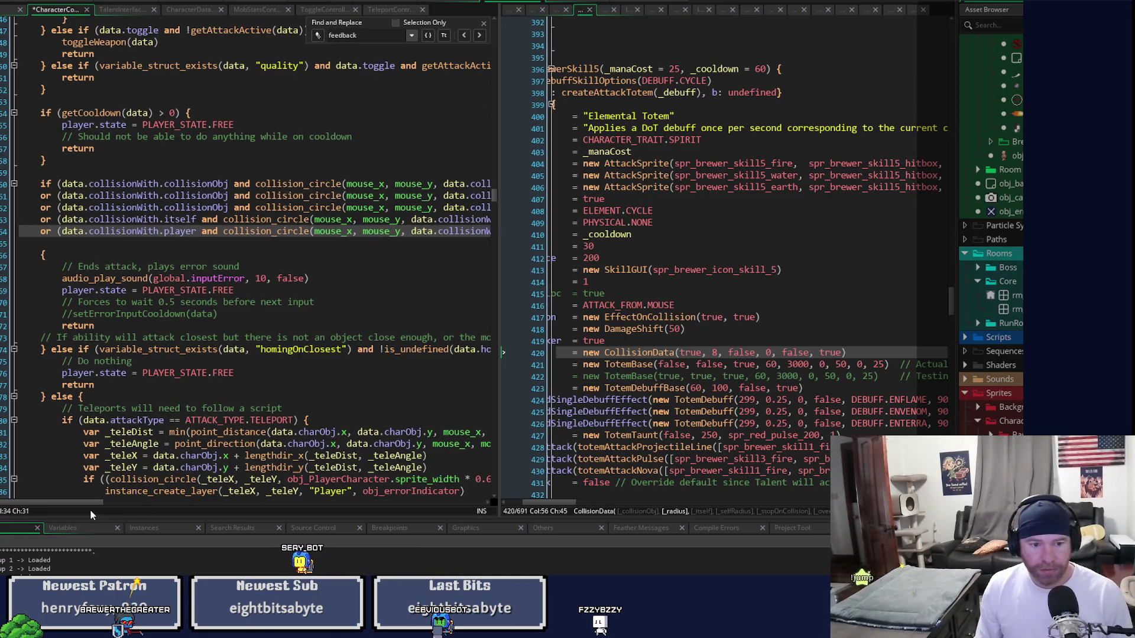
left_click_drag(93, 502, 132, 500)
left_click(706, 353)
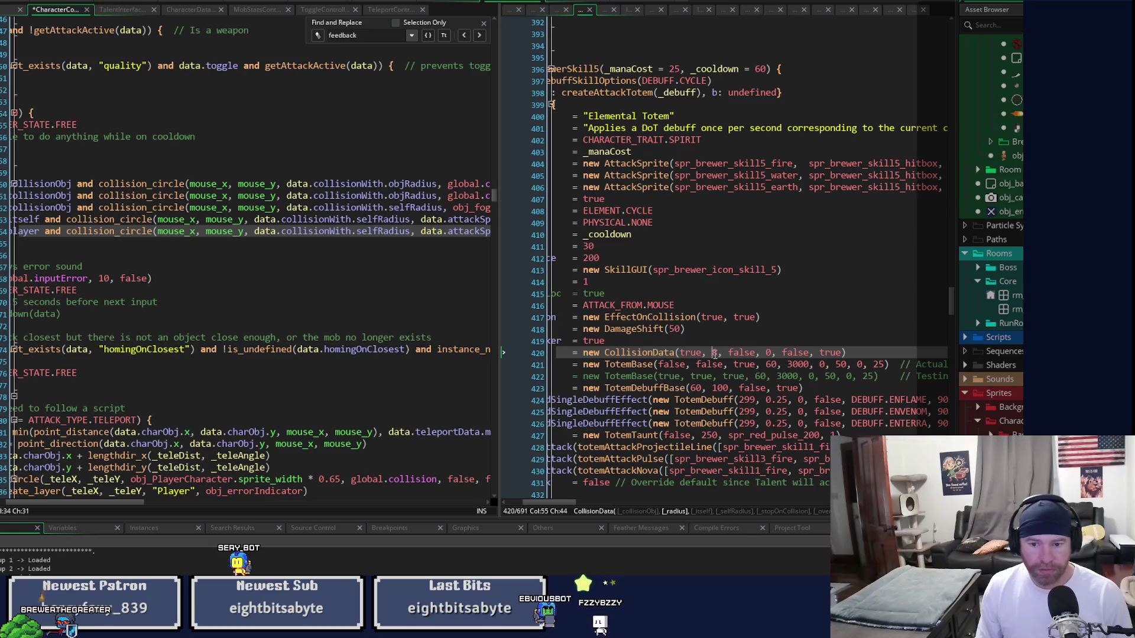
double_click(357, 232)
type("radius")
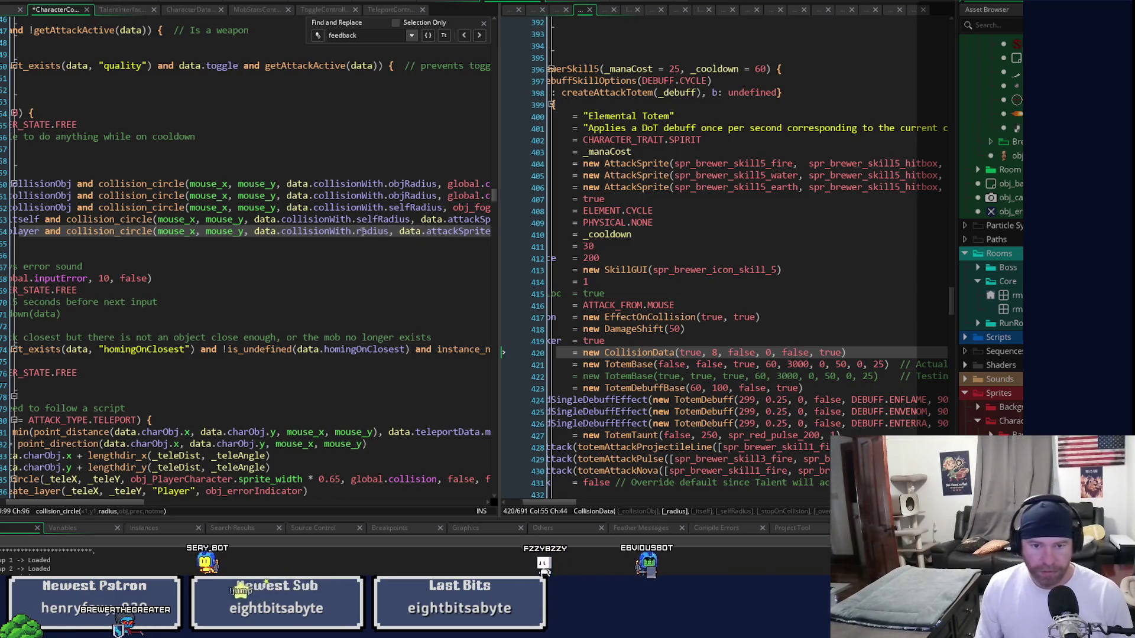
scroll(306, 228, "right", 3)
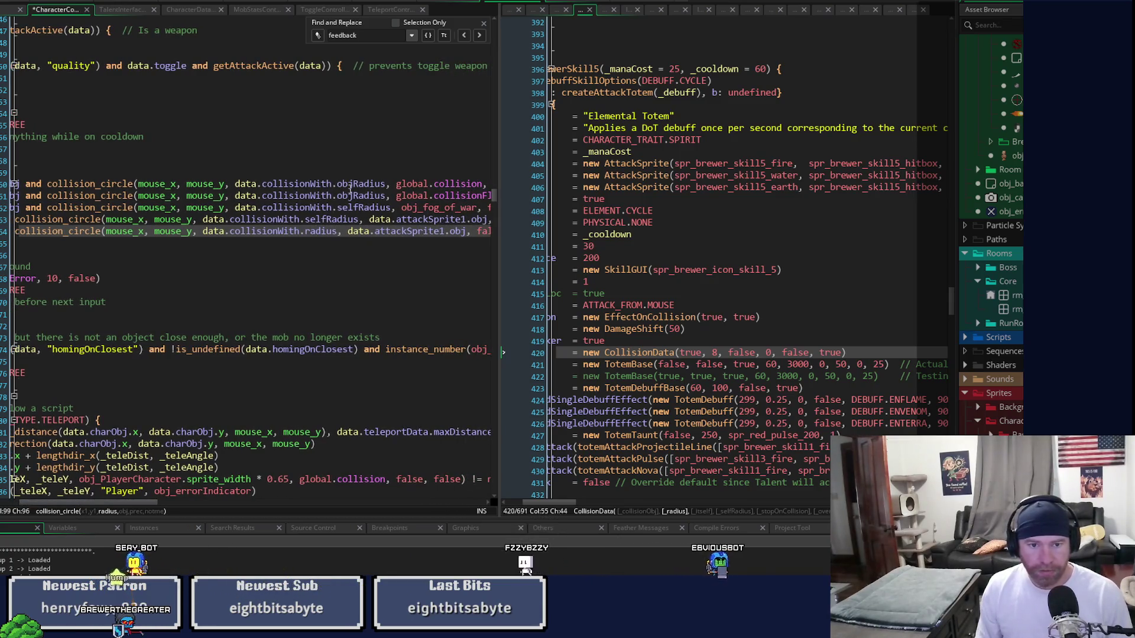
left_click(305, 231)
type("objR")
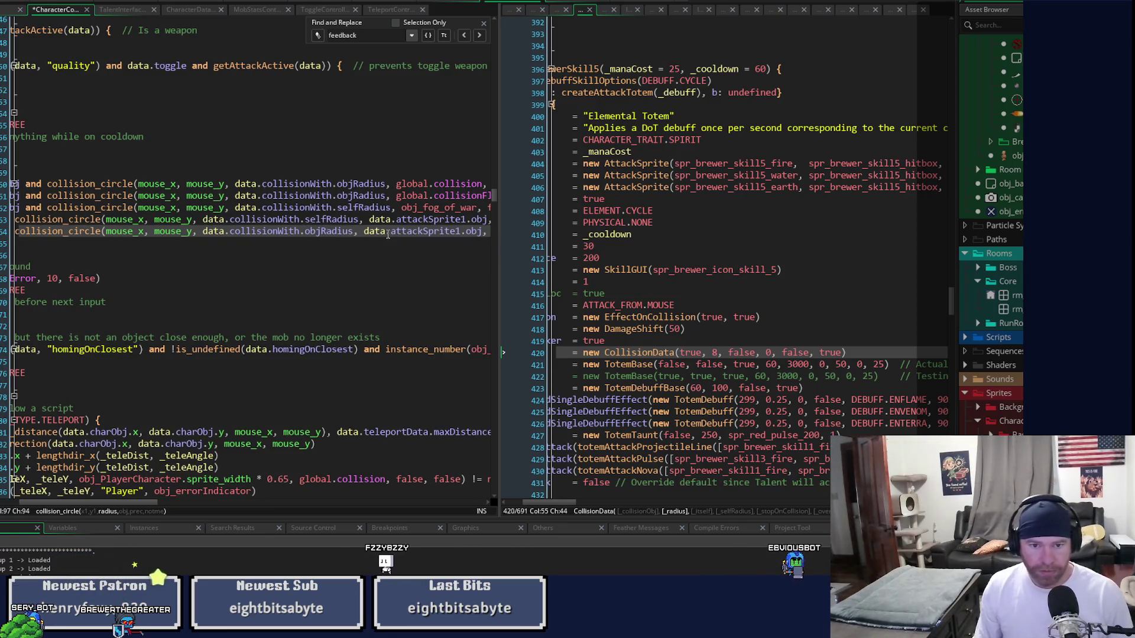
- Rejoin the opening brace onto the new condition, save the script and run the game
scroll(114, 501, "left", 10)
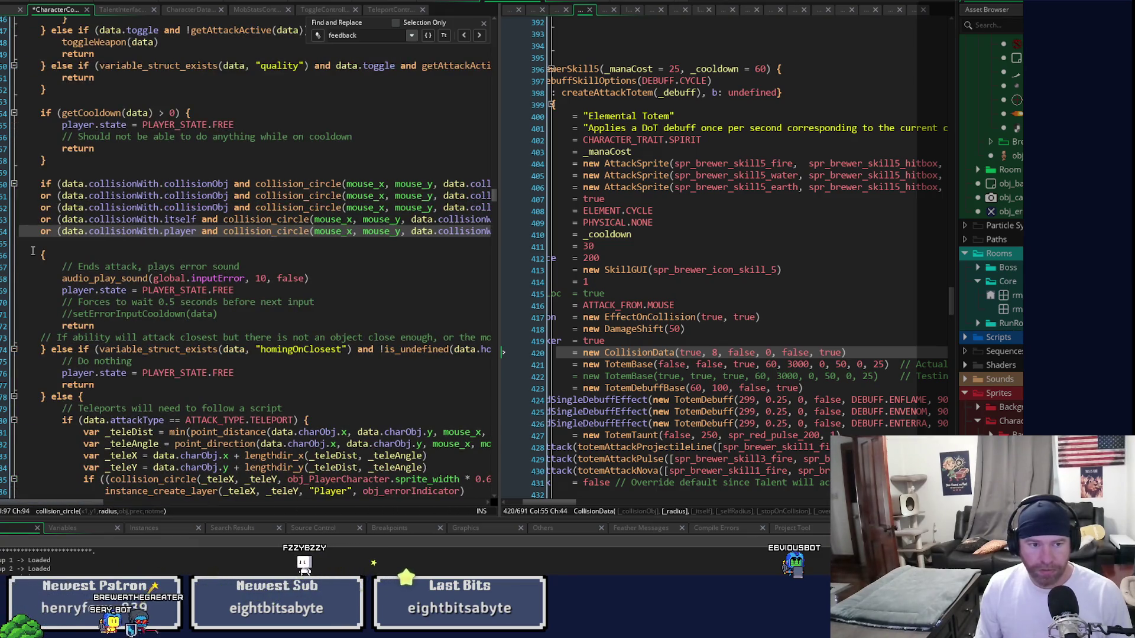
left_click(41, 253)
key("BackSpace")
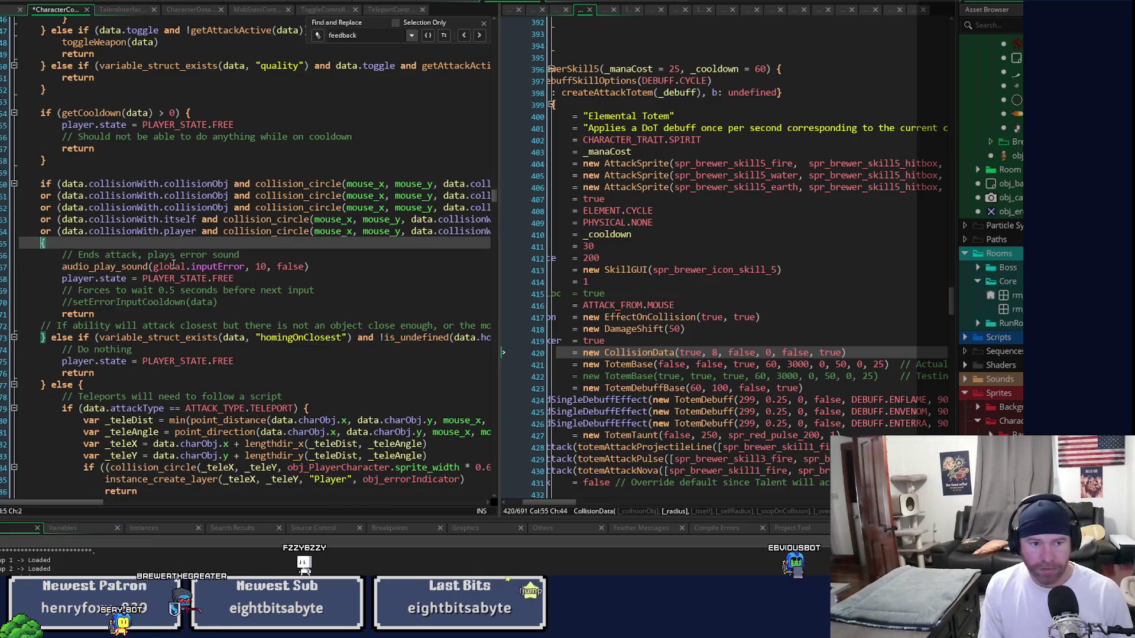
key("BackSpace")
key("ctrl+s")
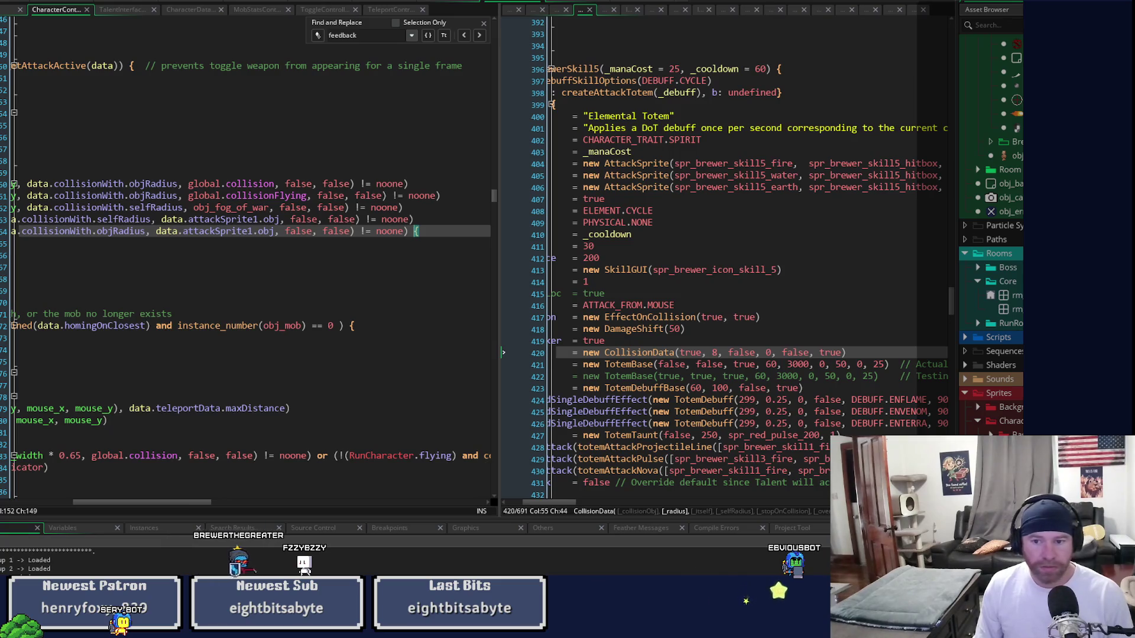
key("F6")
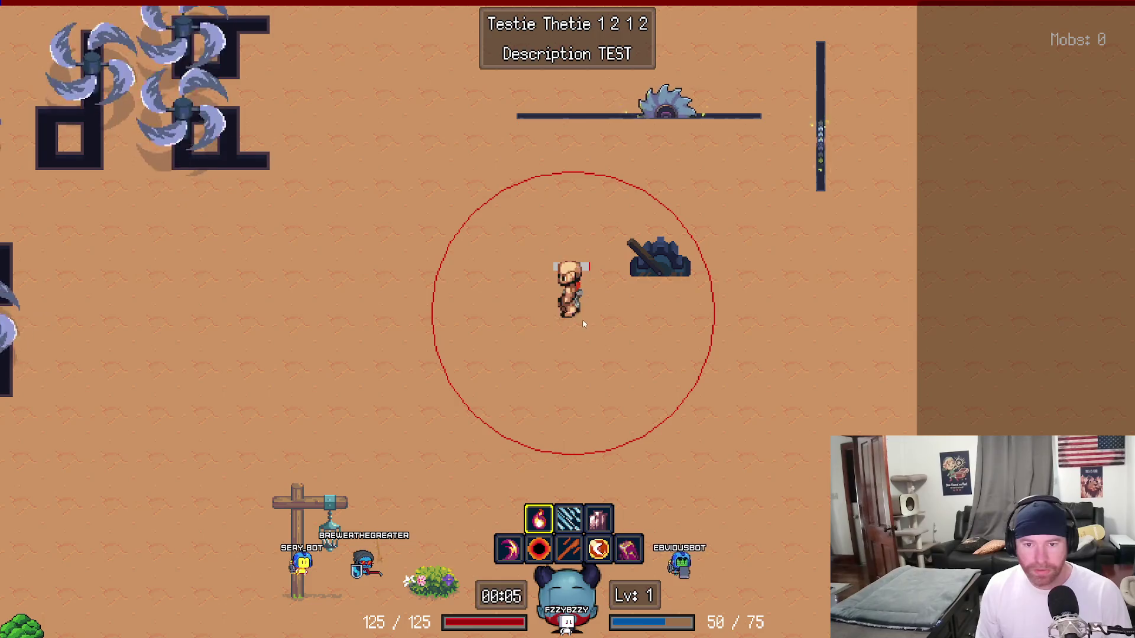
- Close the running game after trying the Elemental Totem cast
key("Escape")
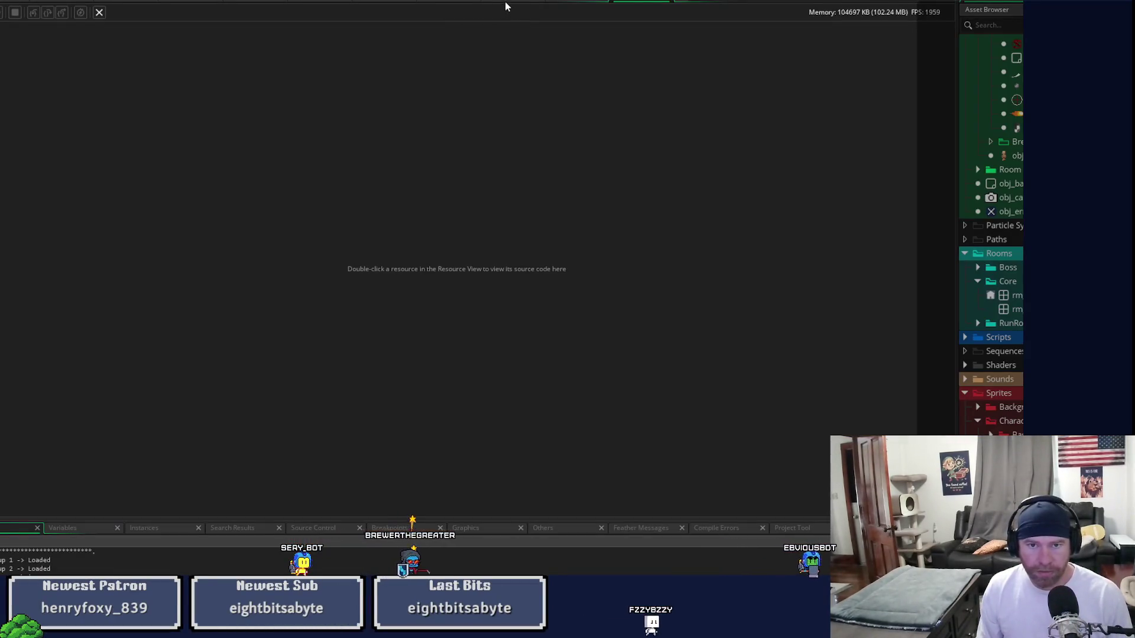
- Replace data.attackSprite1.obj with Player in the new cast check and run the game again
scroll(196, 476, "left", 3)
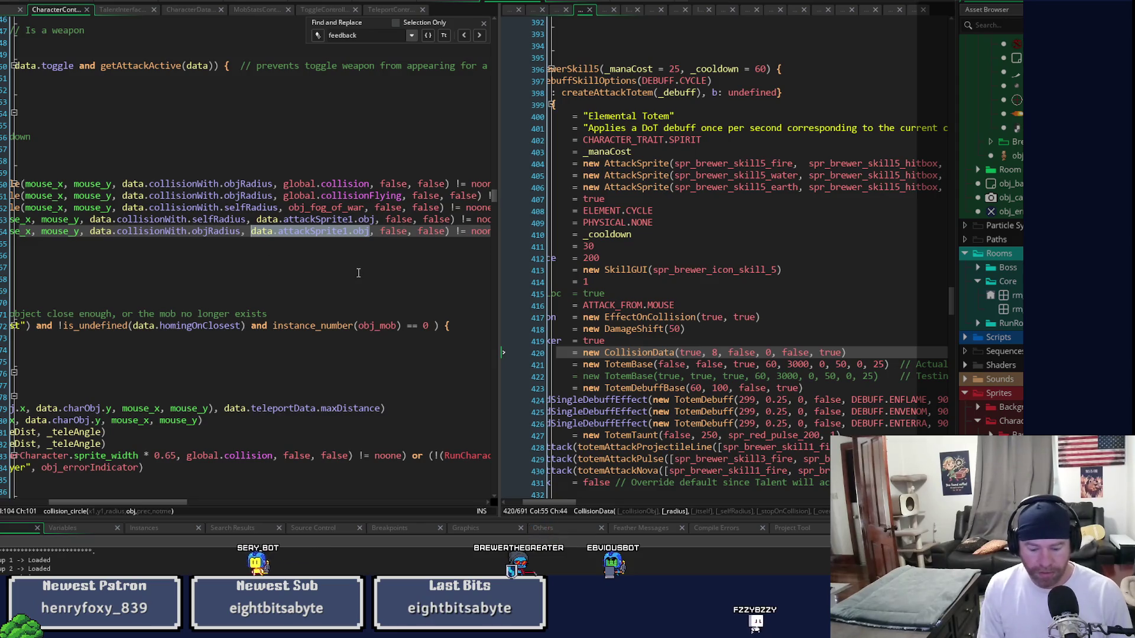
type("Player")
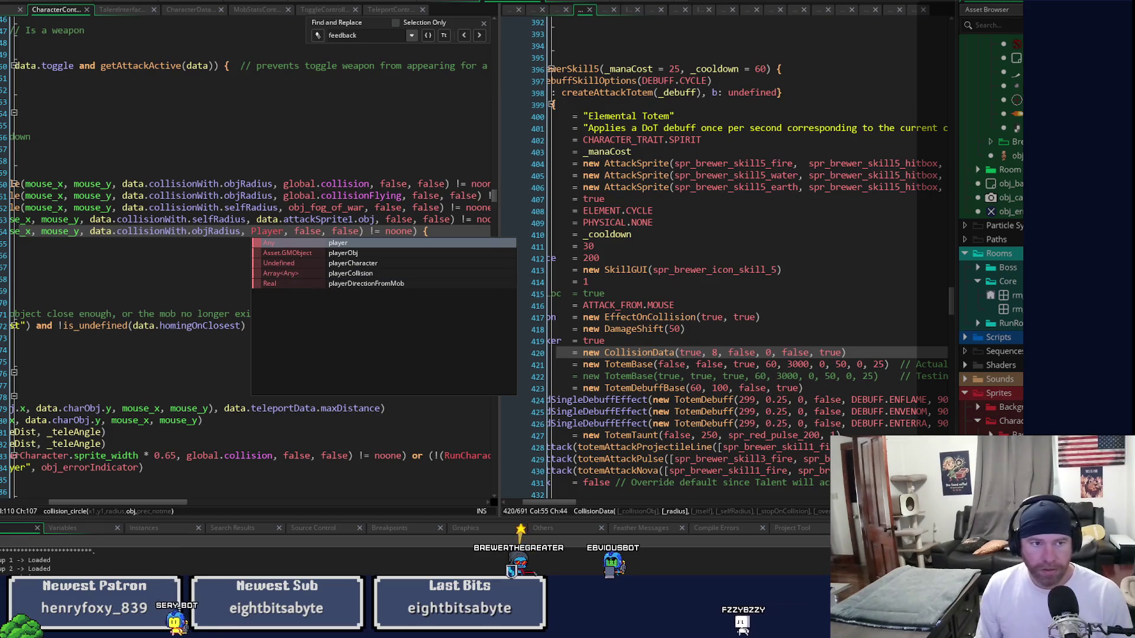
key("Escape")
key("F5")
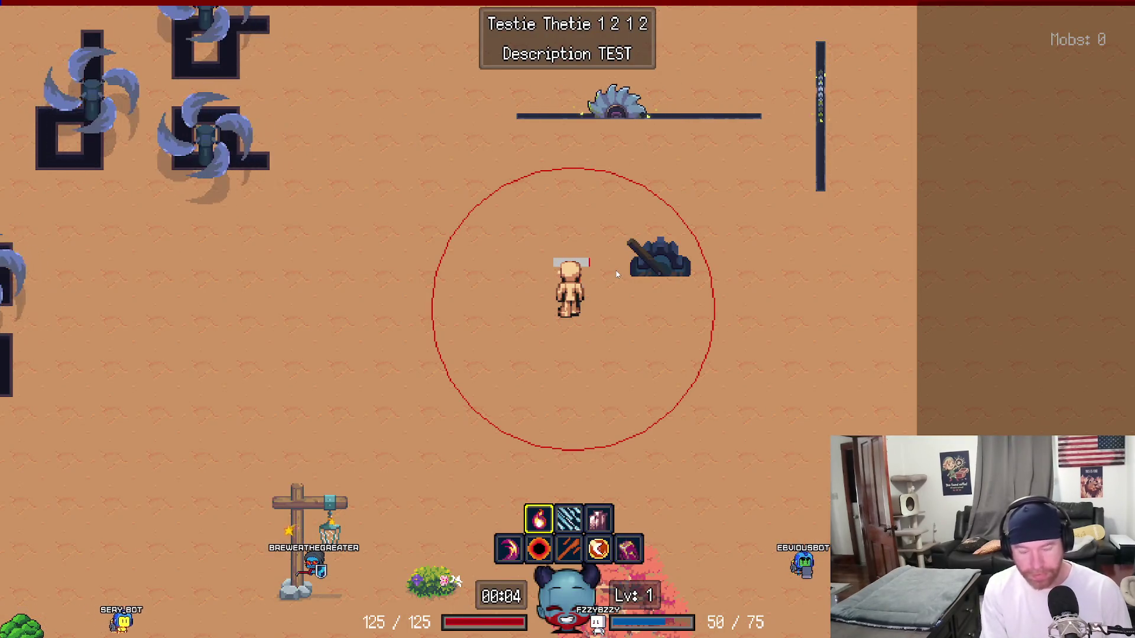
- Close the game after casting the totem once more
key("Escape")
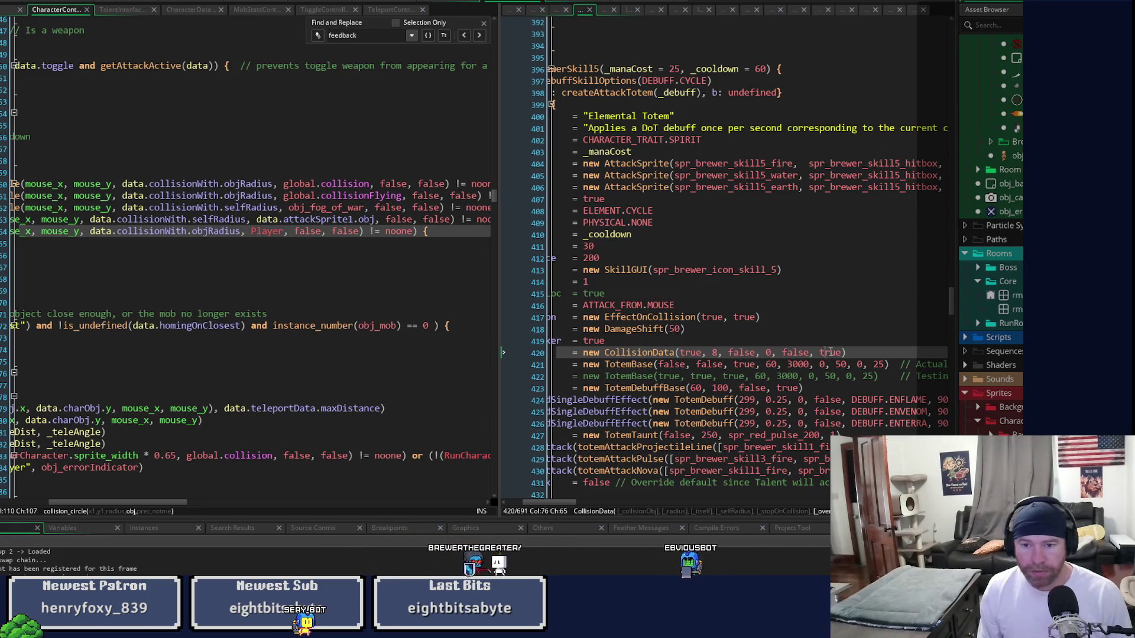
- Open the CollisionData definition and start a 'will remove' comment beside the overWriteSelf field
middle_click(668, 352)
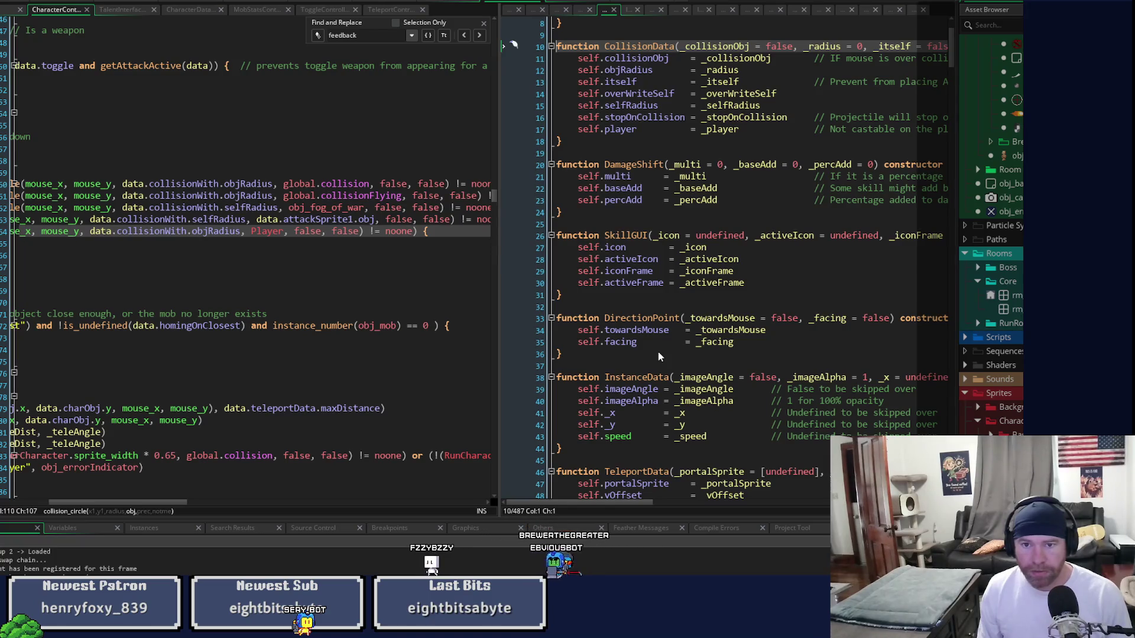
left_click(644, 94)
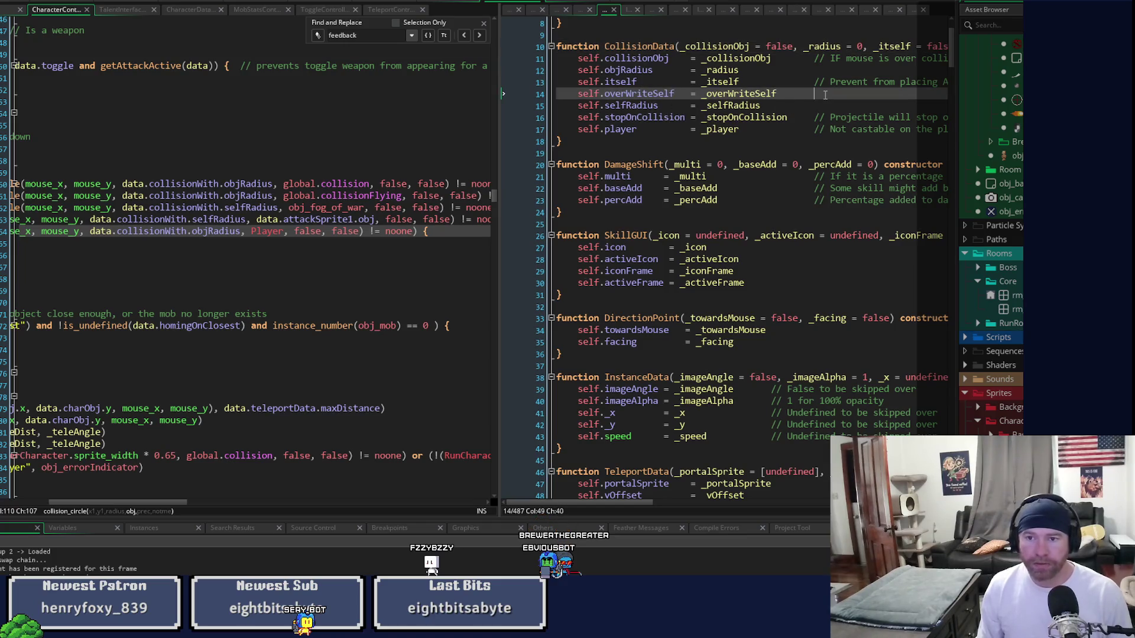
type("// Wil remove objec")
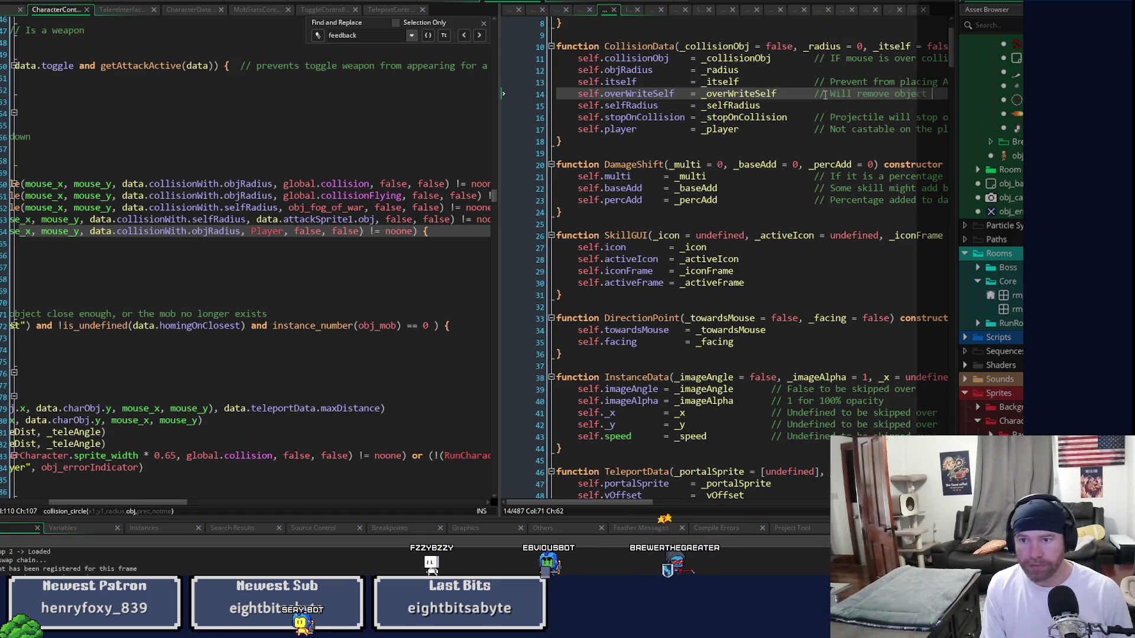
type(" touched and")
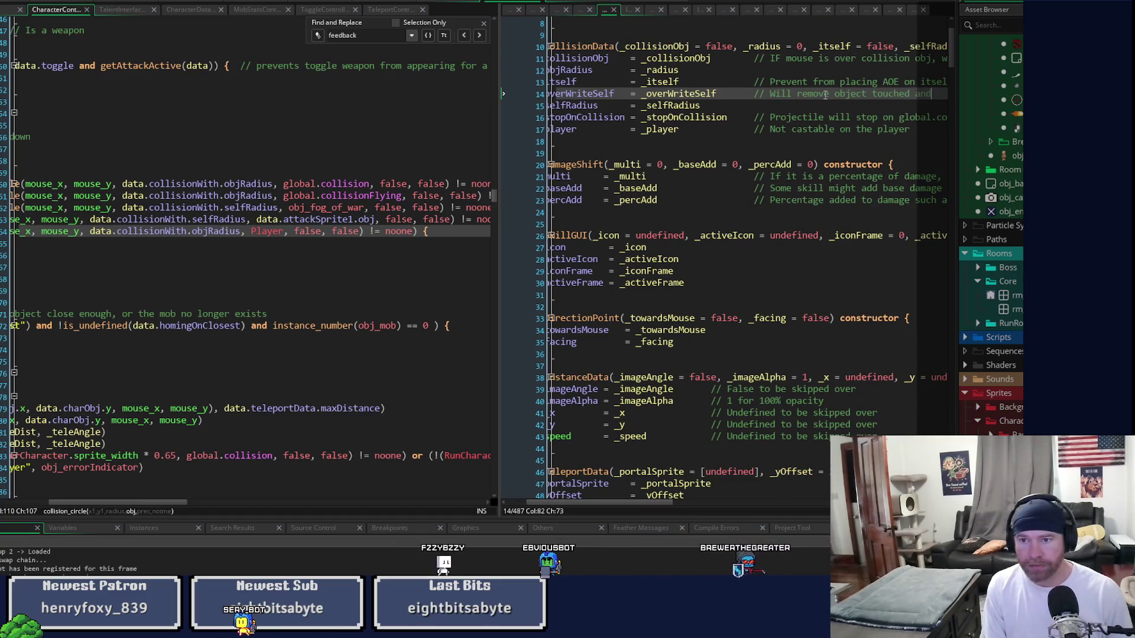
type(" replace")
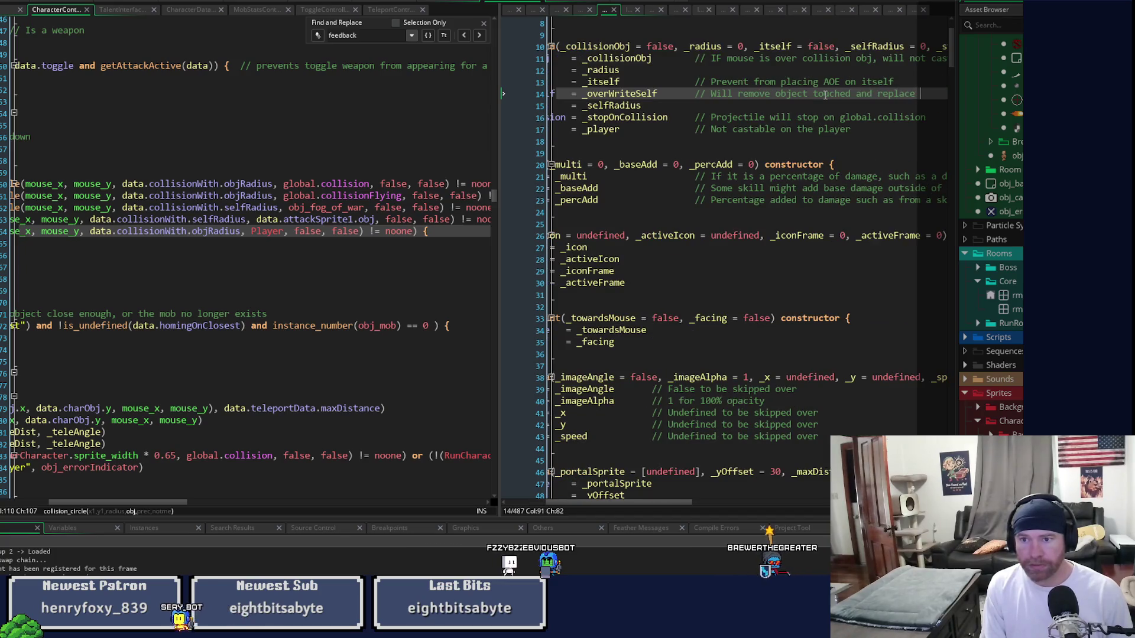
type("th new")
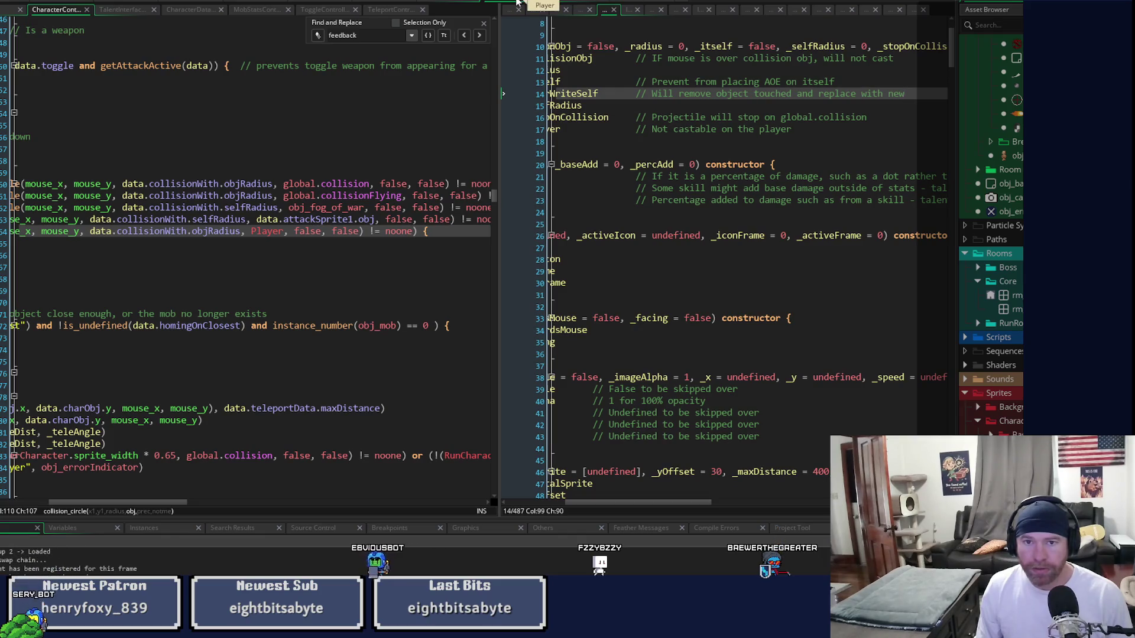
- Add a seventh true argument to the Elemental Totem's CollisionData on line 420, then run the game
left_click(535, 10)
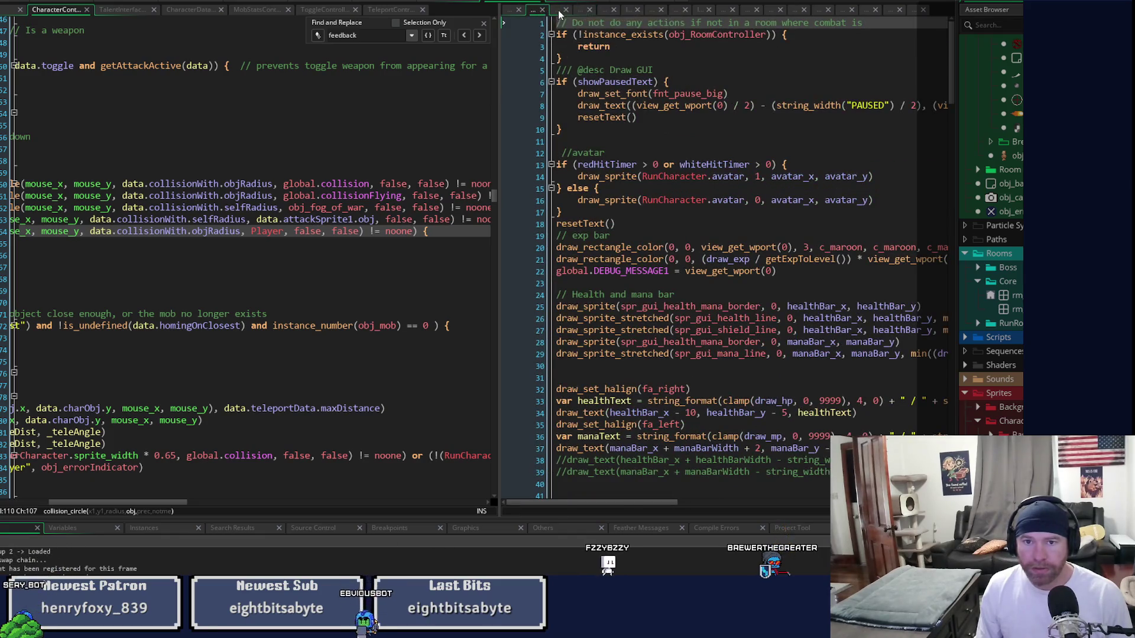
left_click(558, 11)
left_click(581, 10)
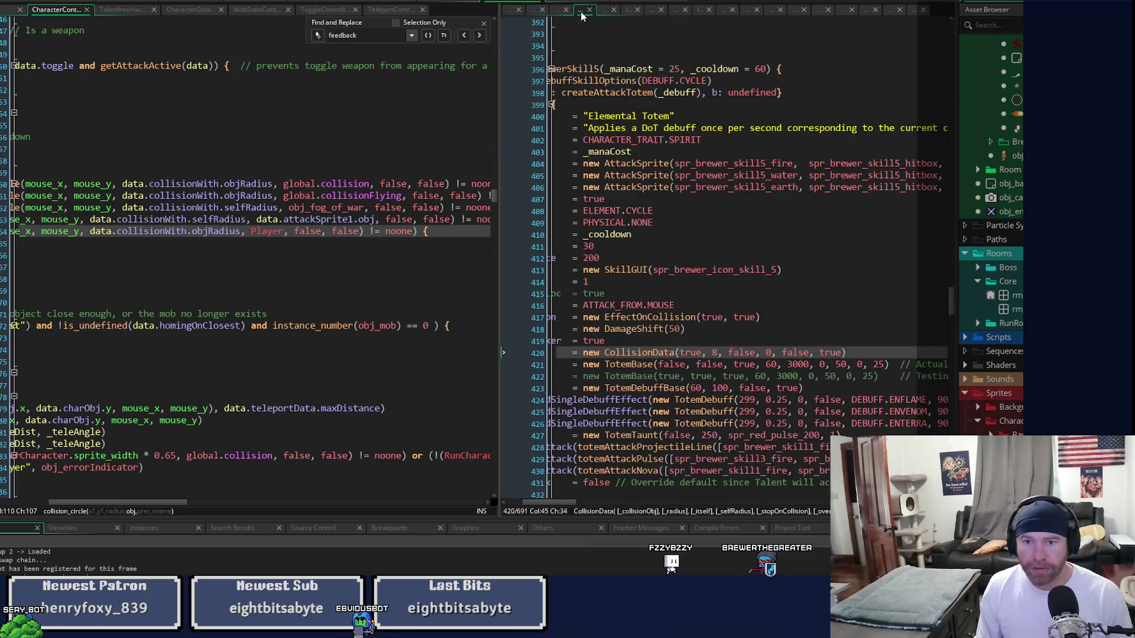
double_click(831, 352)
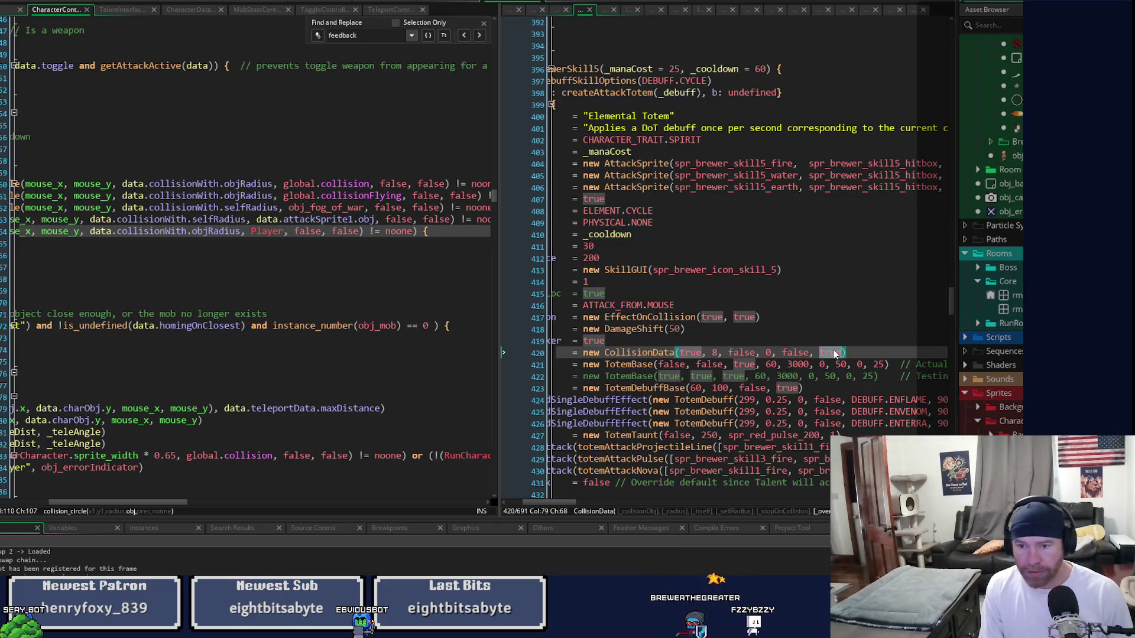
type(", ")
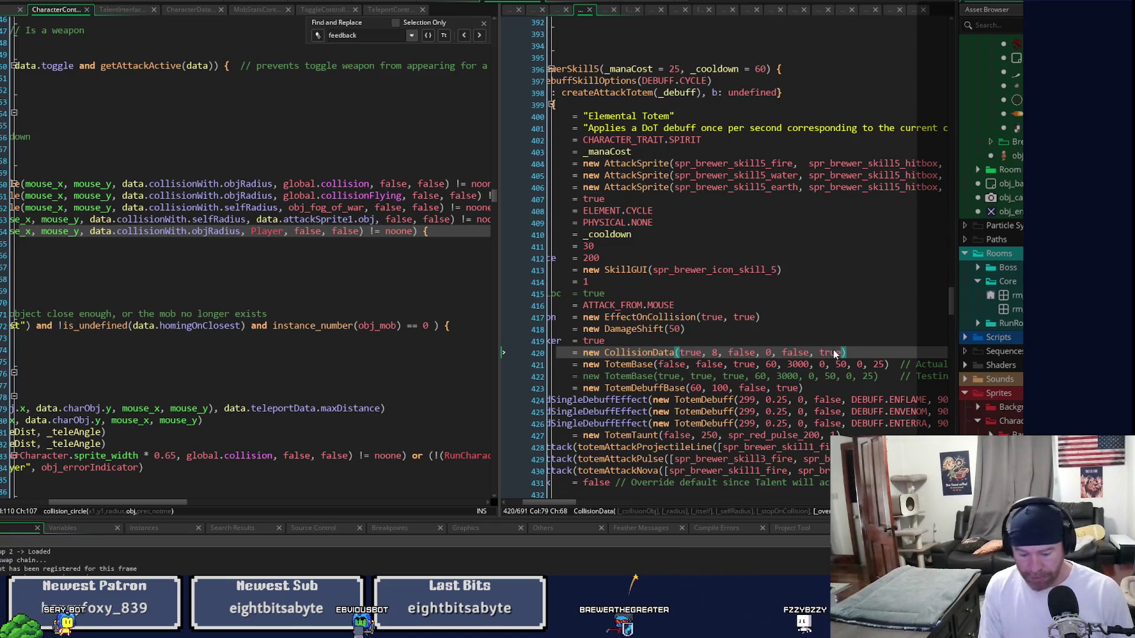
type("true")
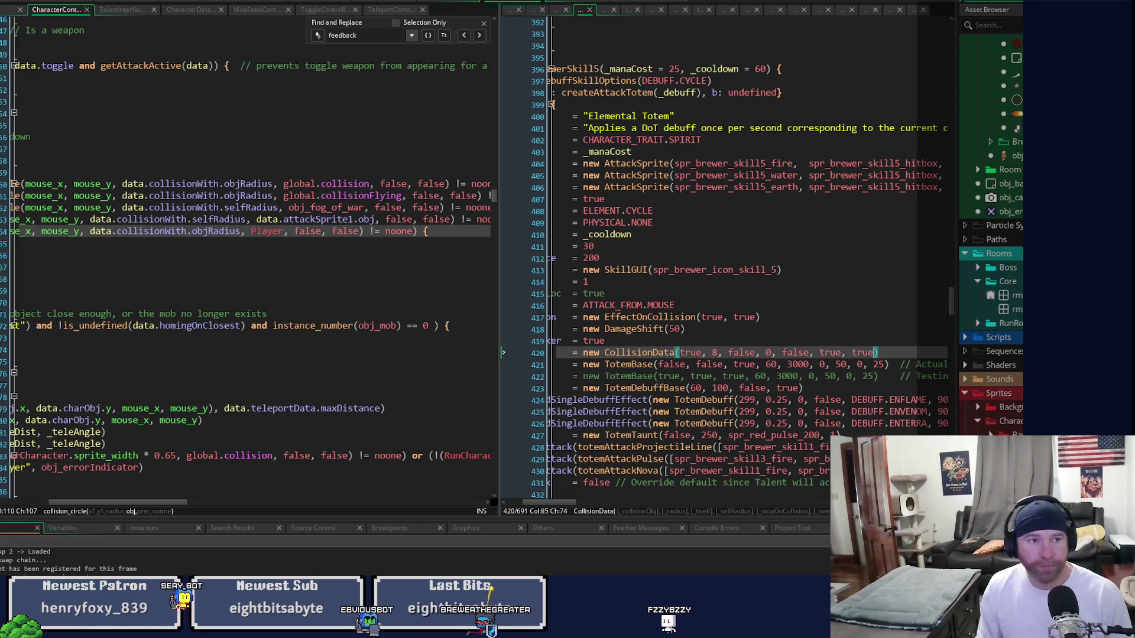
key("F5")
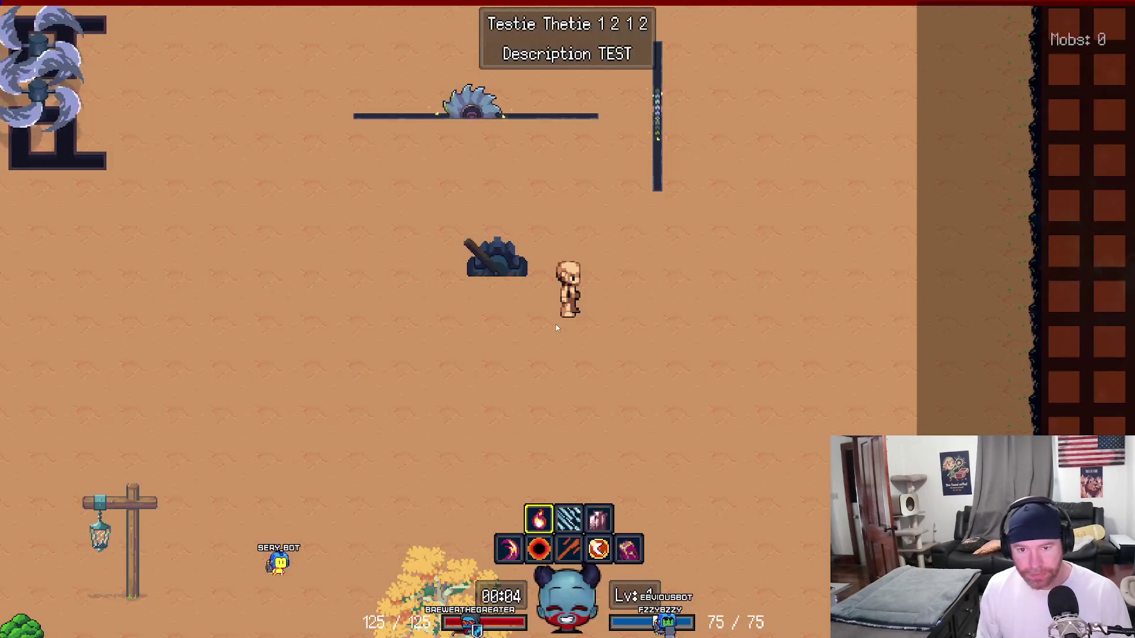
- Walk down the map, cast an Elemental Totem near the player, and walk around it
key("s")
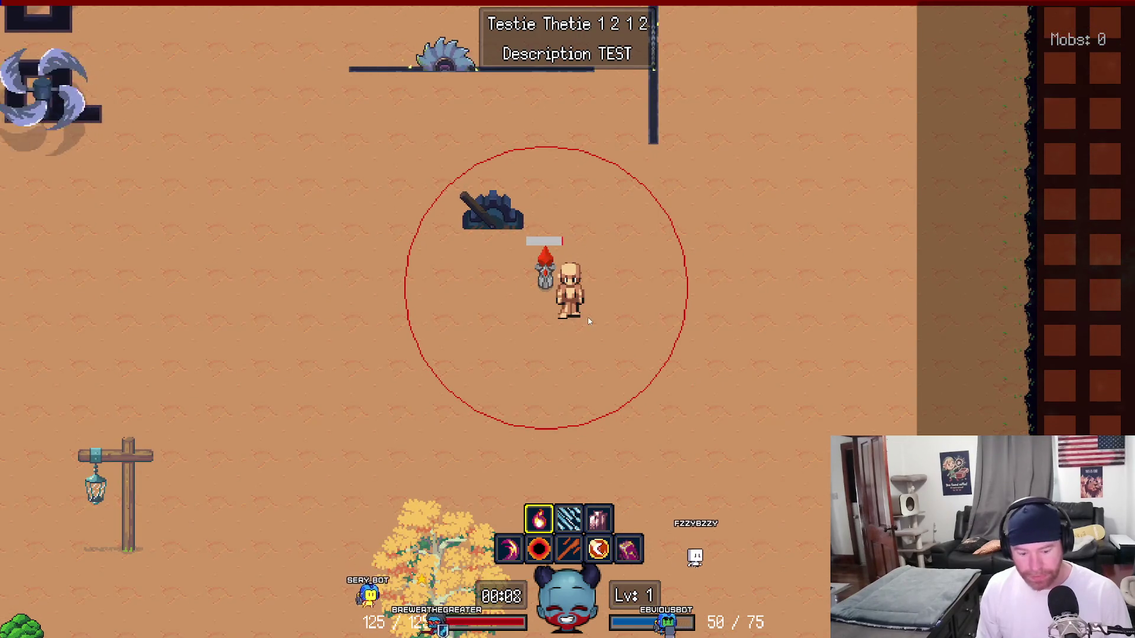
left_click(568, 284)
key("w")
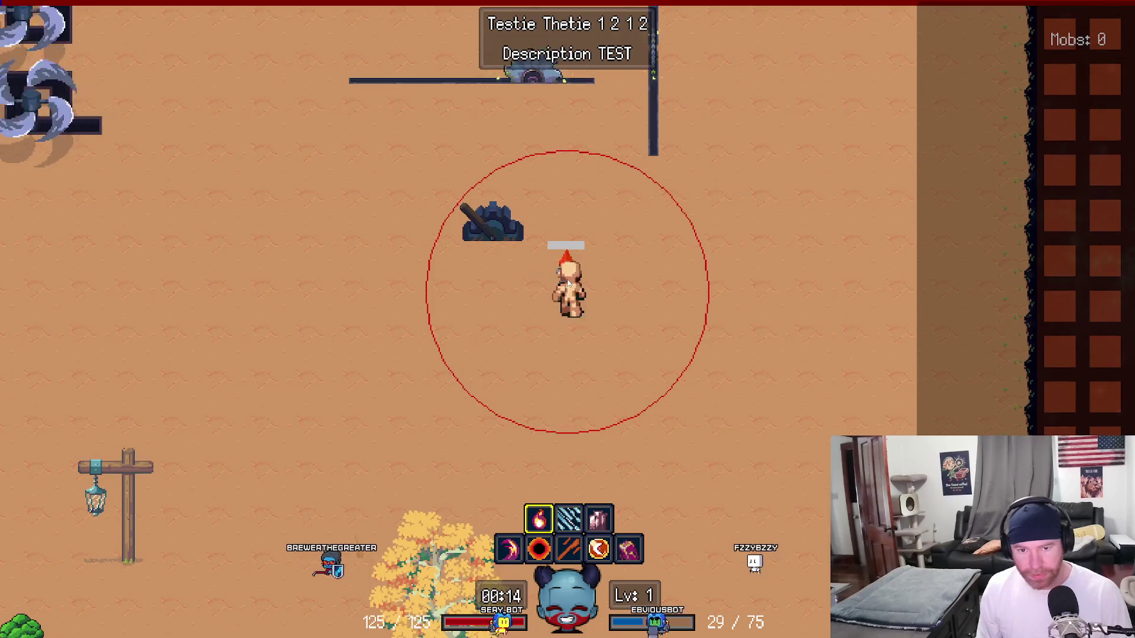
key("a")
key("d")
key("s")
key("a")
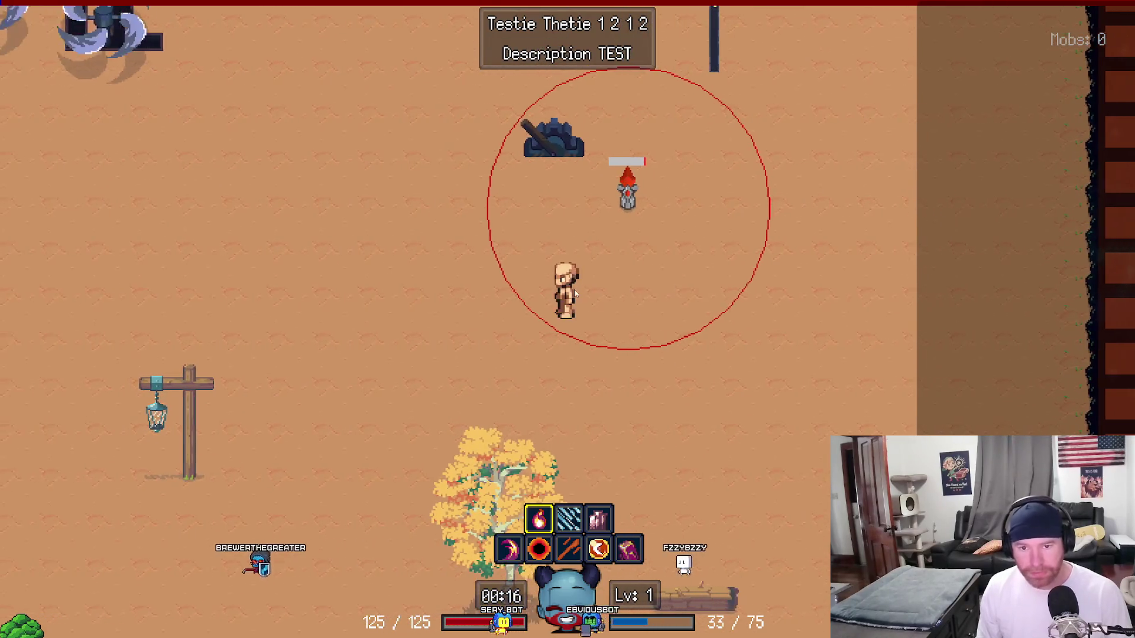
key("w")
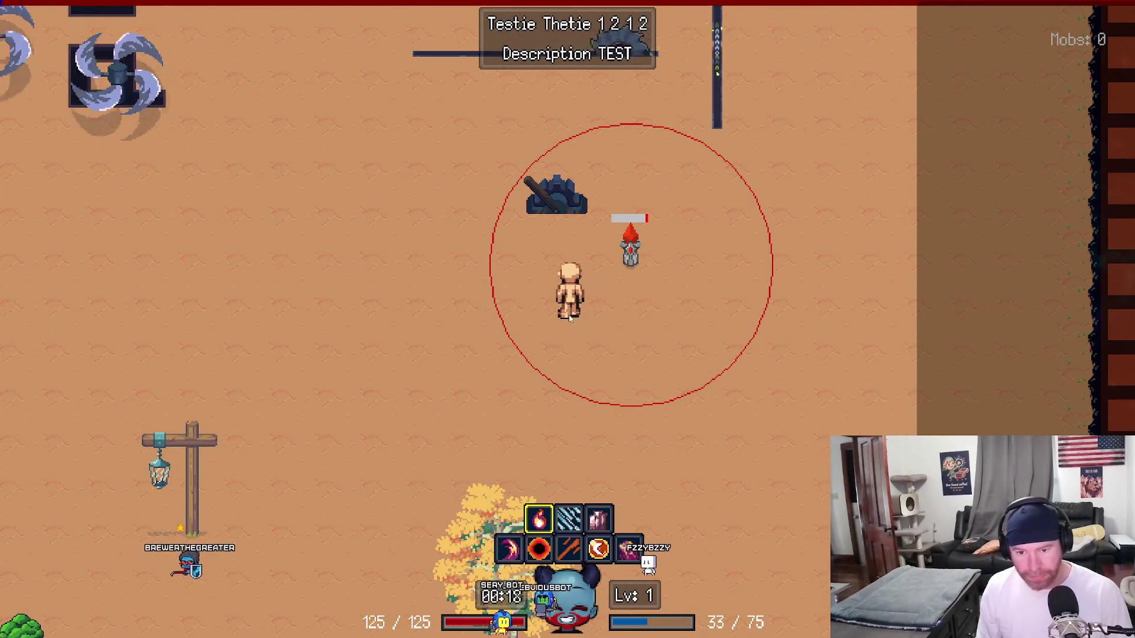
- Cast a second totem directly onto the player, walk around it, and leave the game
left_click(569, 332)
key("w")
key("s")
key("d")
key("a")
key("a")
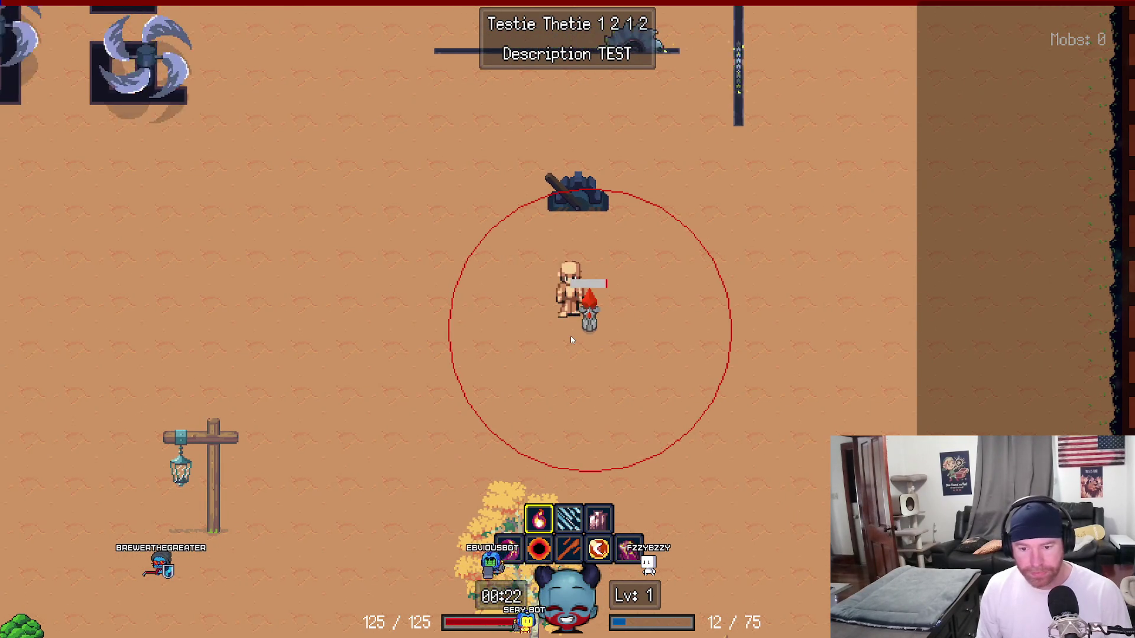
key("s")
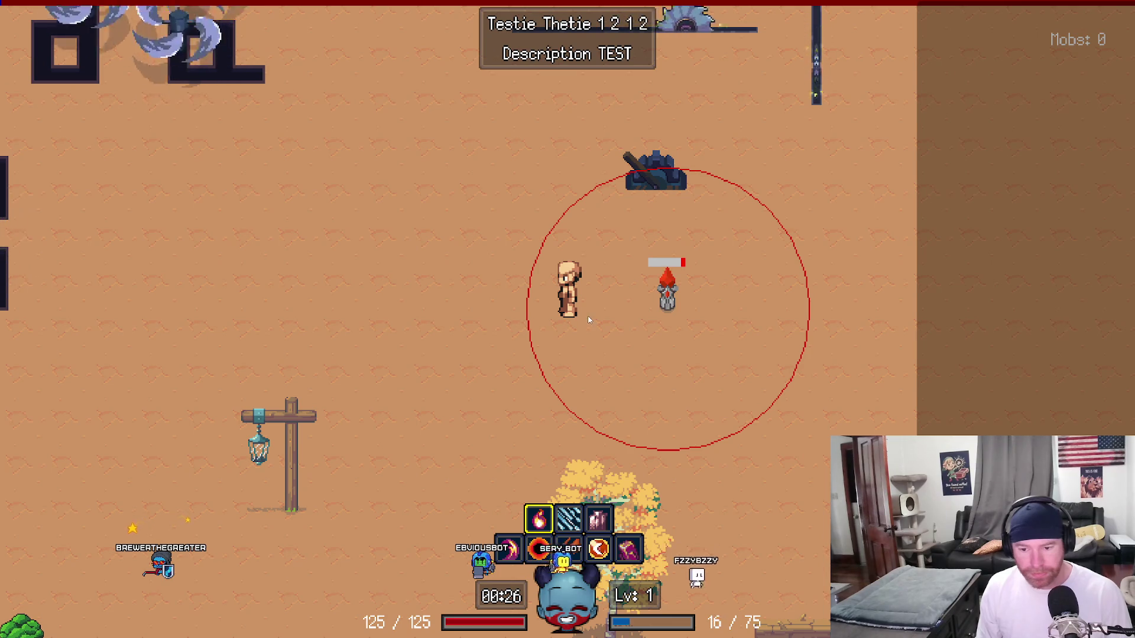
key("d")
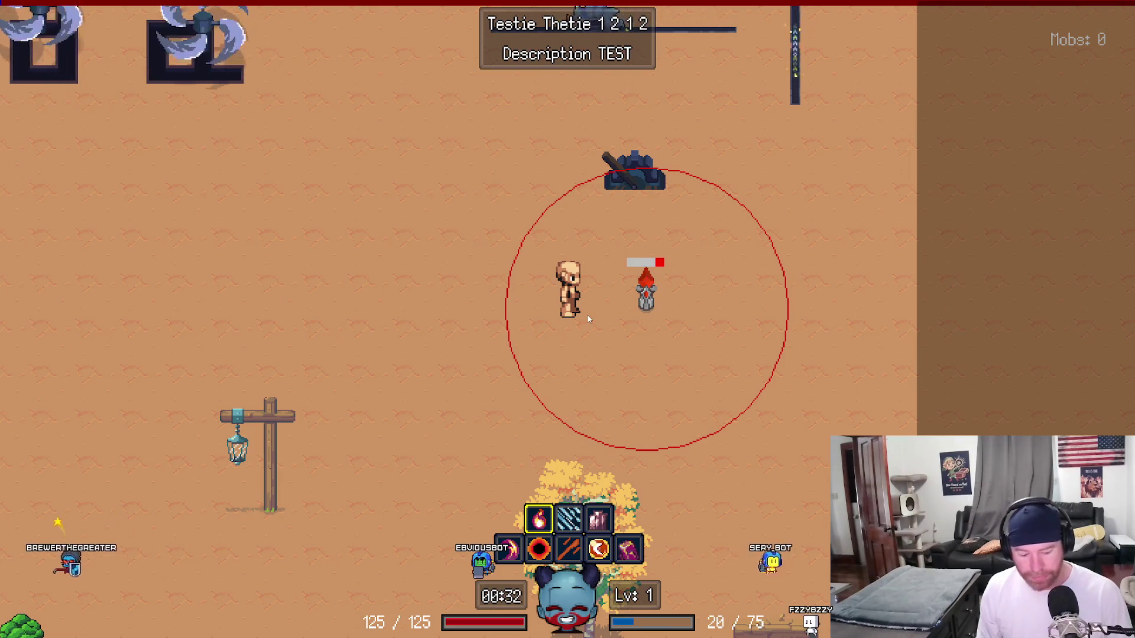
key("alt+Tab")
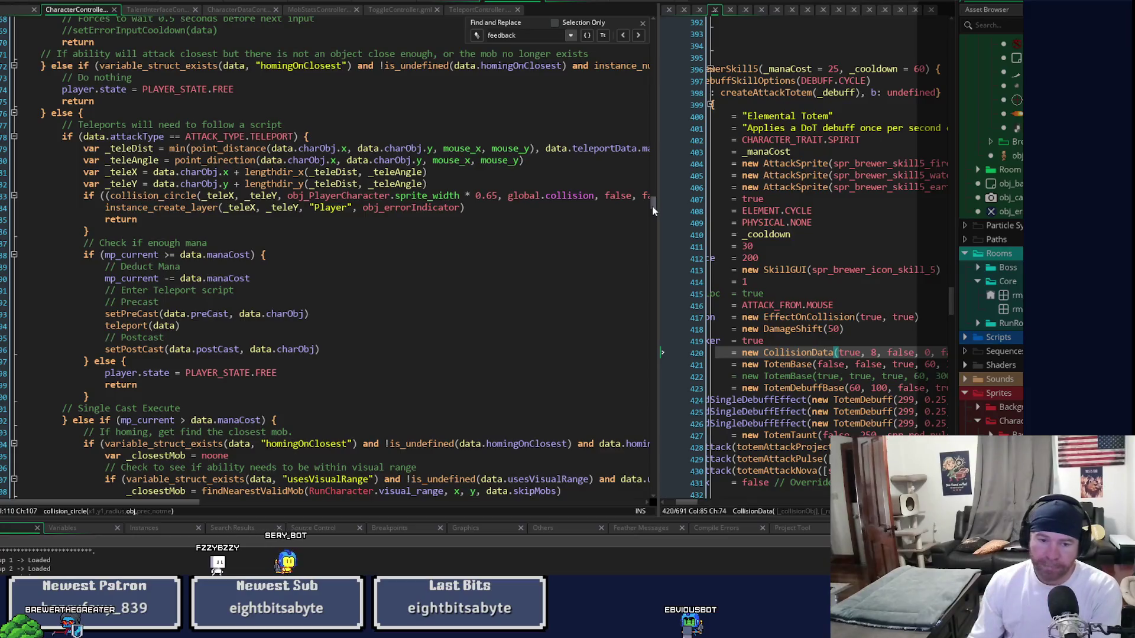
- Review line 420's CollisionData arguments and widen the left code pane to show the collision checks
scroll(446, 259, "up", 7)
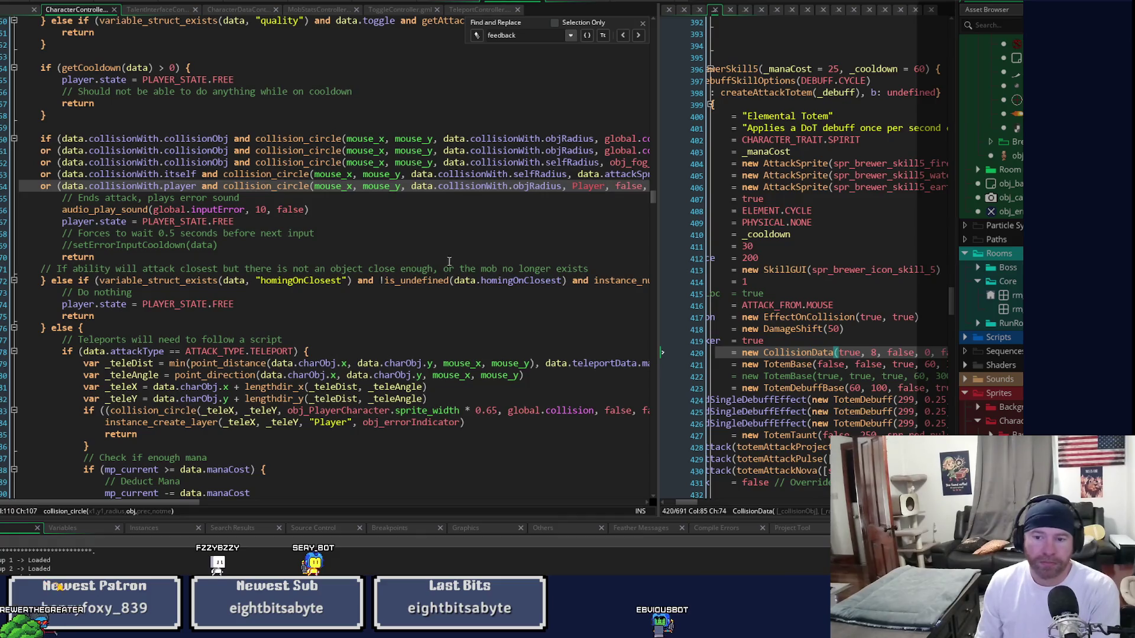
left_click(852, 352)
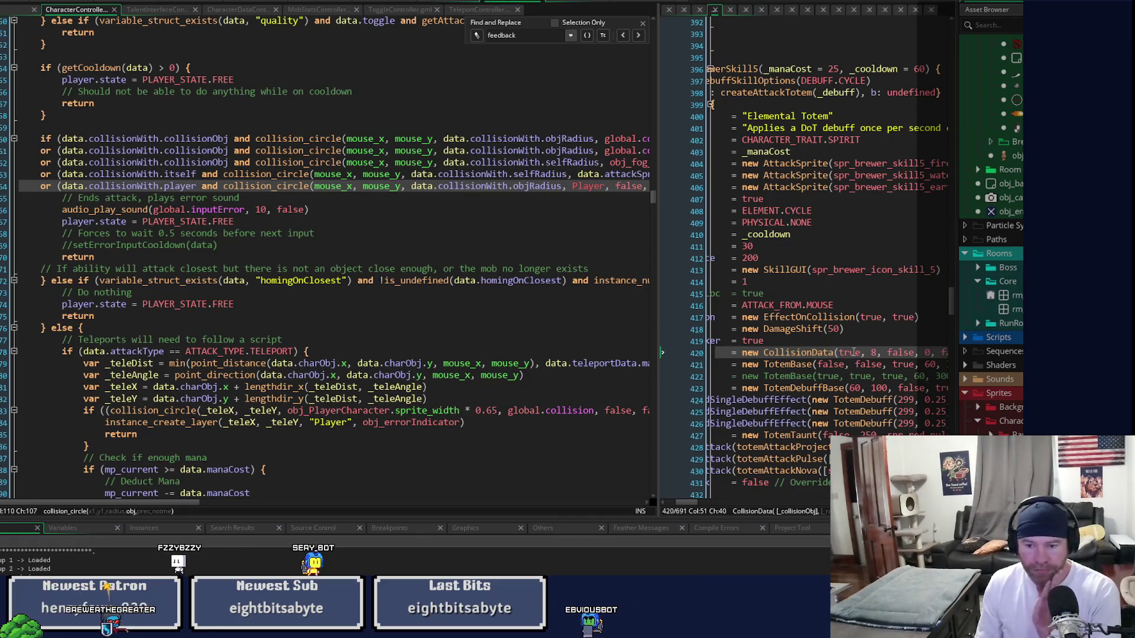
left_click(906, 354)
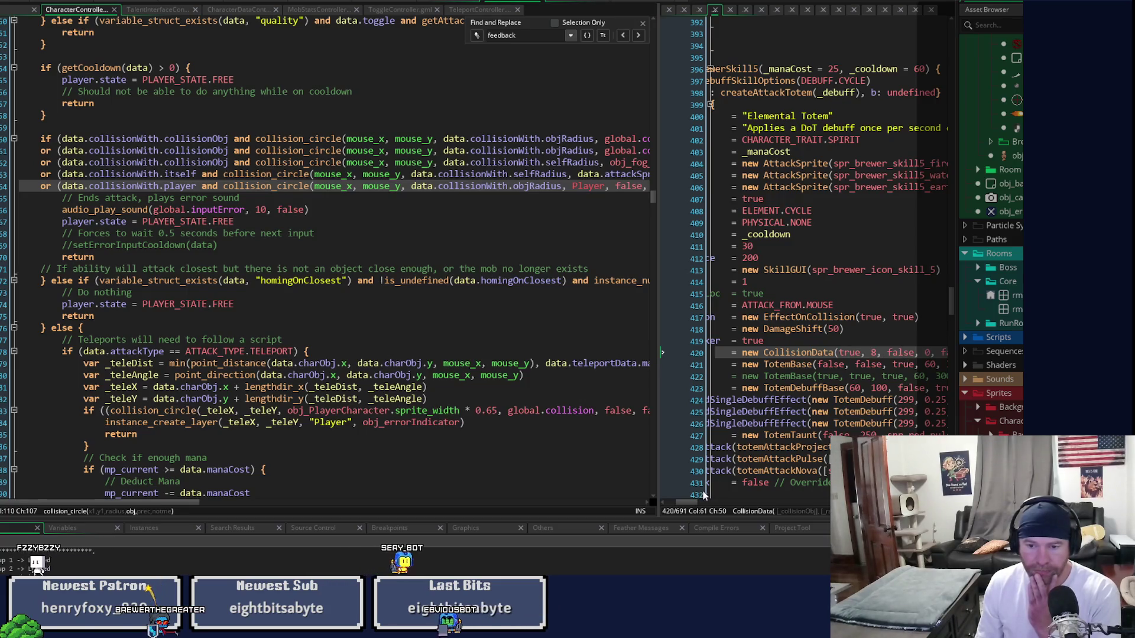
scroll(686, 501, "right", 3)
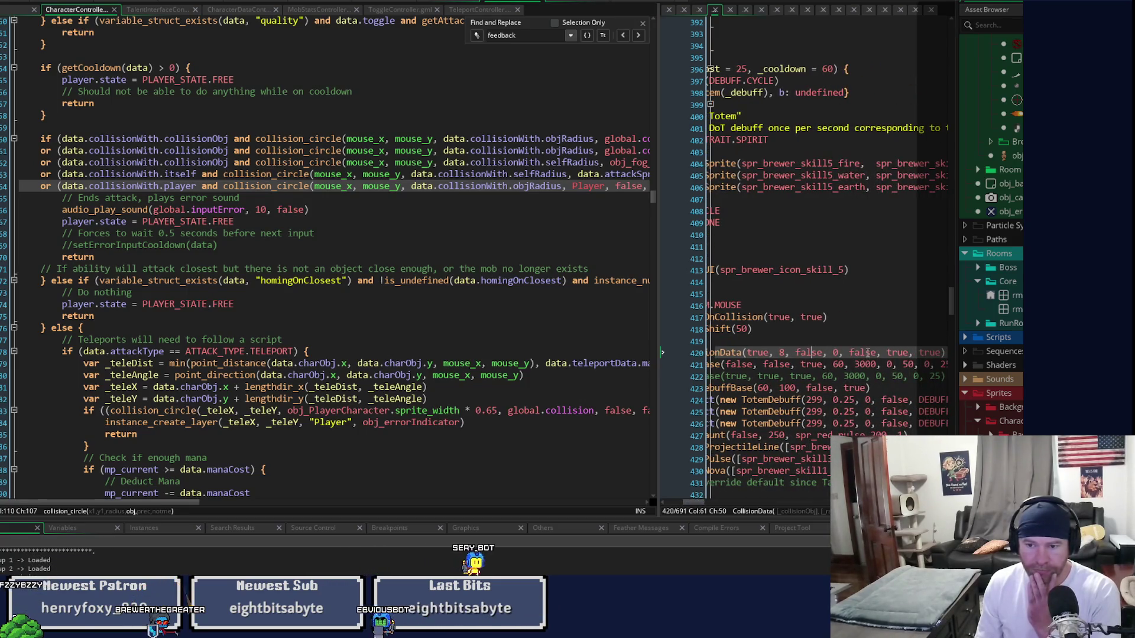
left_click_drag(699, 502, 579, 483)
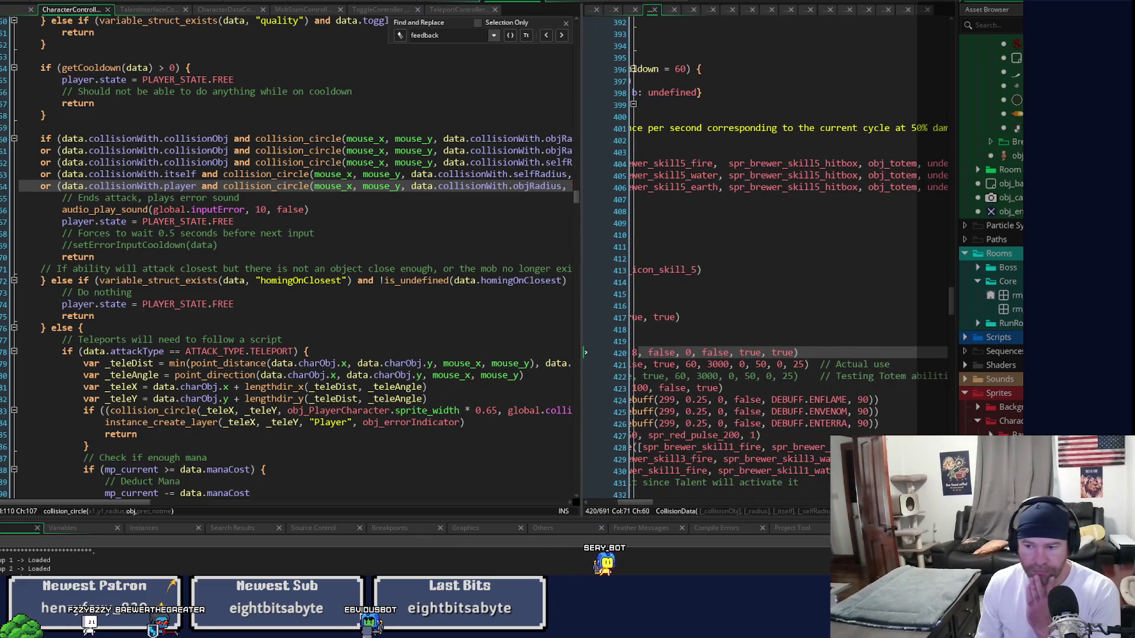
left_click_drag(581, 352, 743, 353)
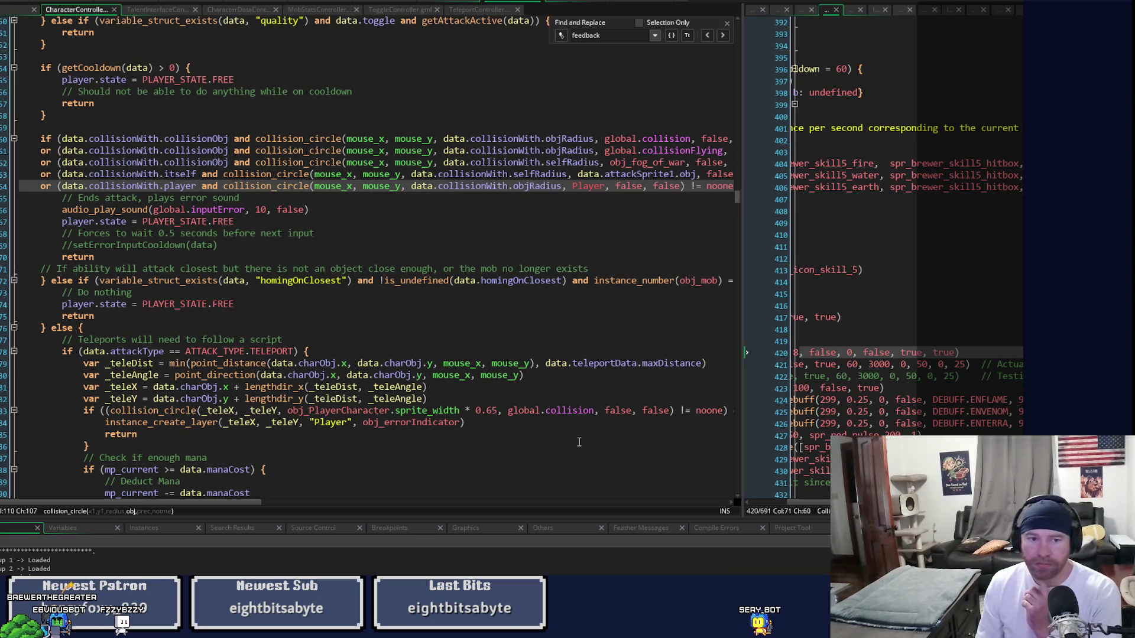
- Insert an empty 'else if () {' branch above the old else on line 72
left_click(52, 282)
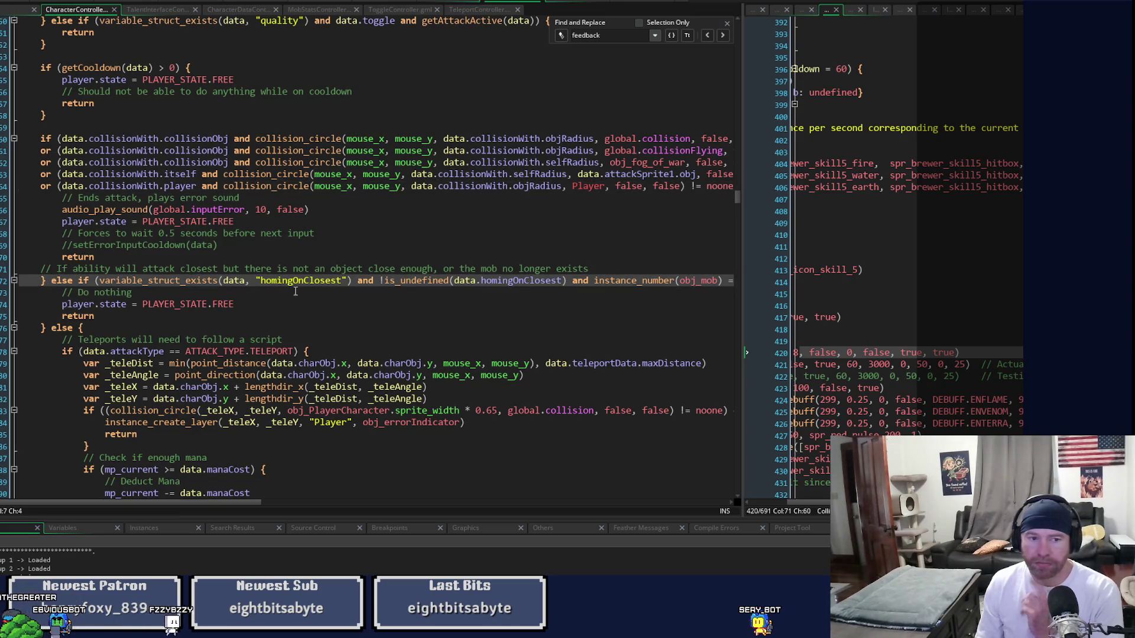
type("else if")
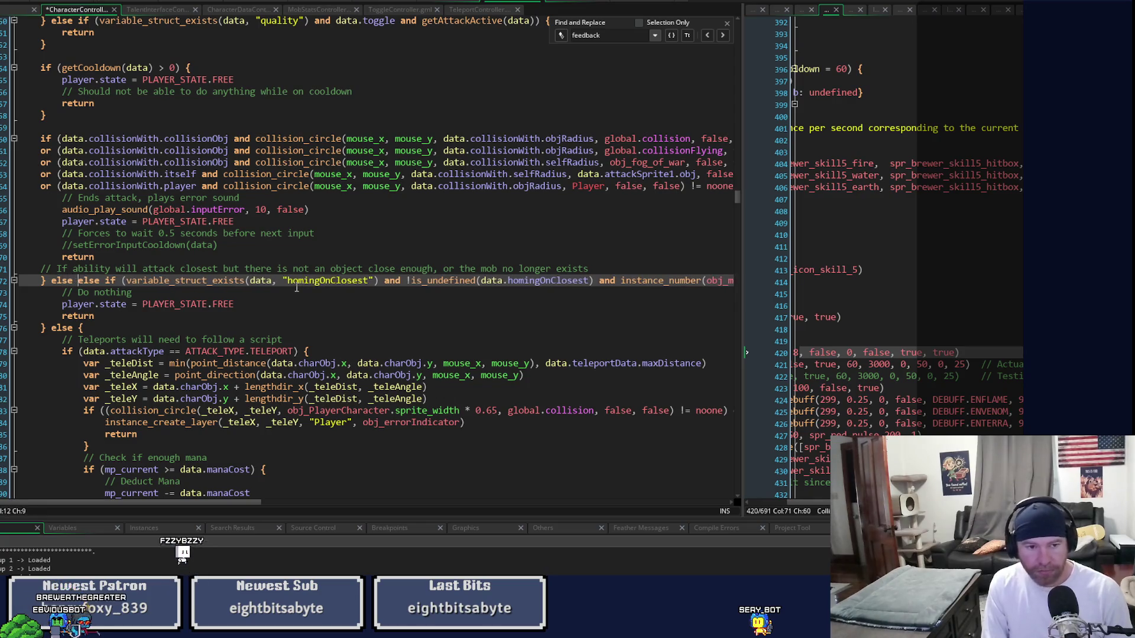
type(" () {")
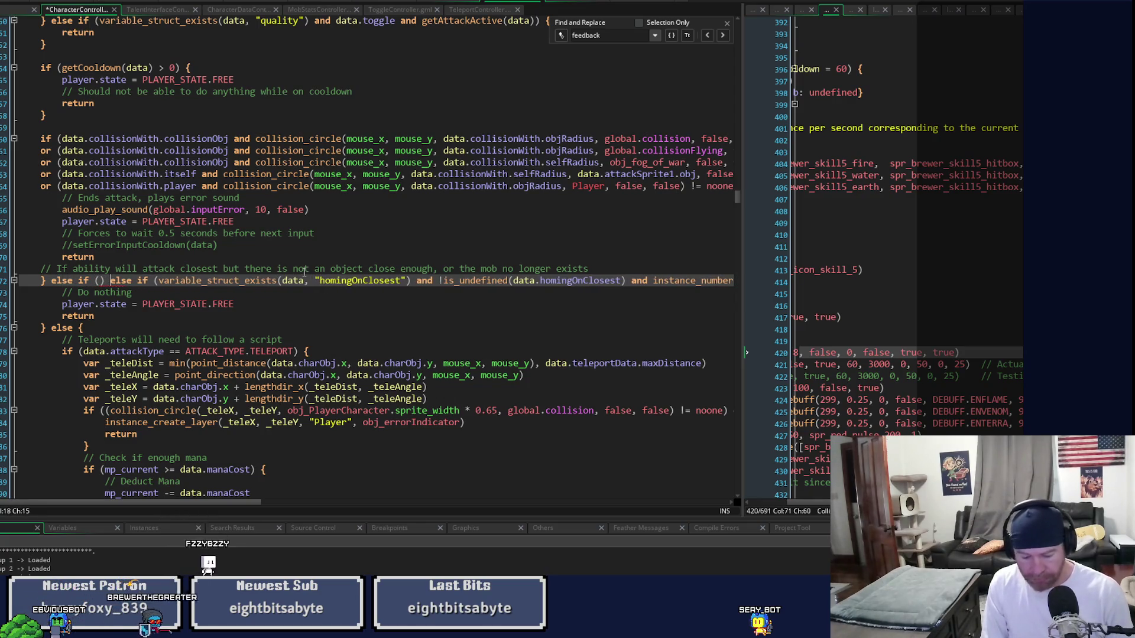
key("Return")
key("Return")
type("}")
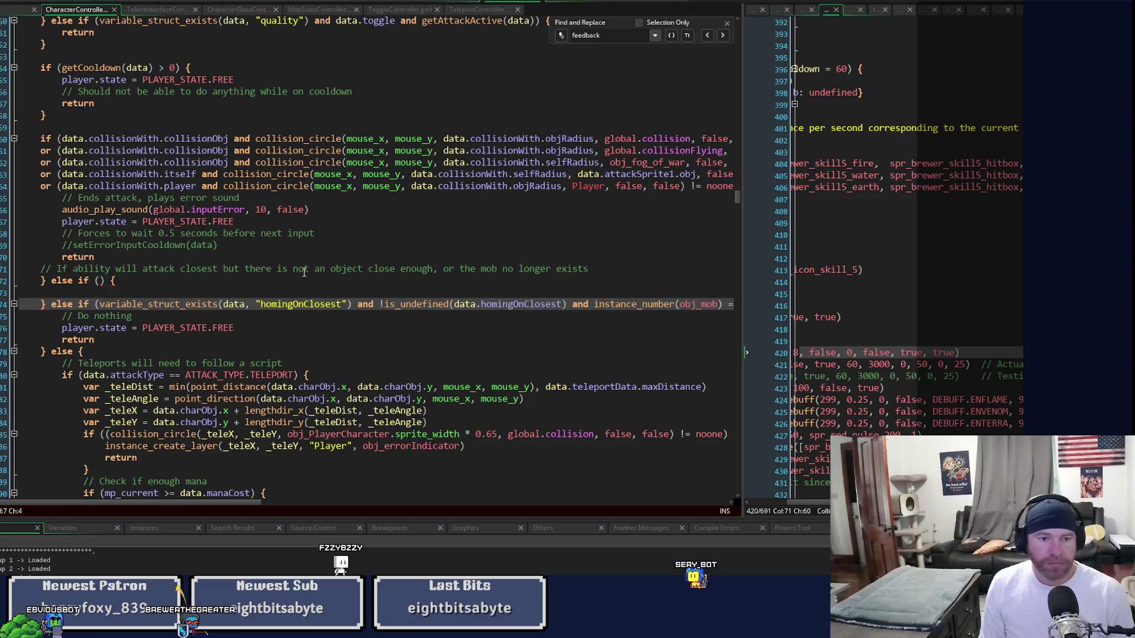
key("Up")
key("Up")
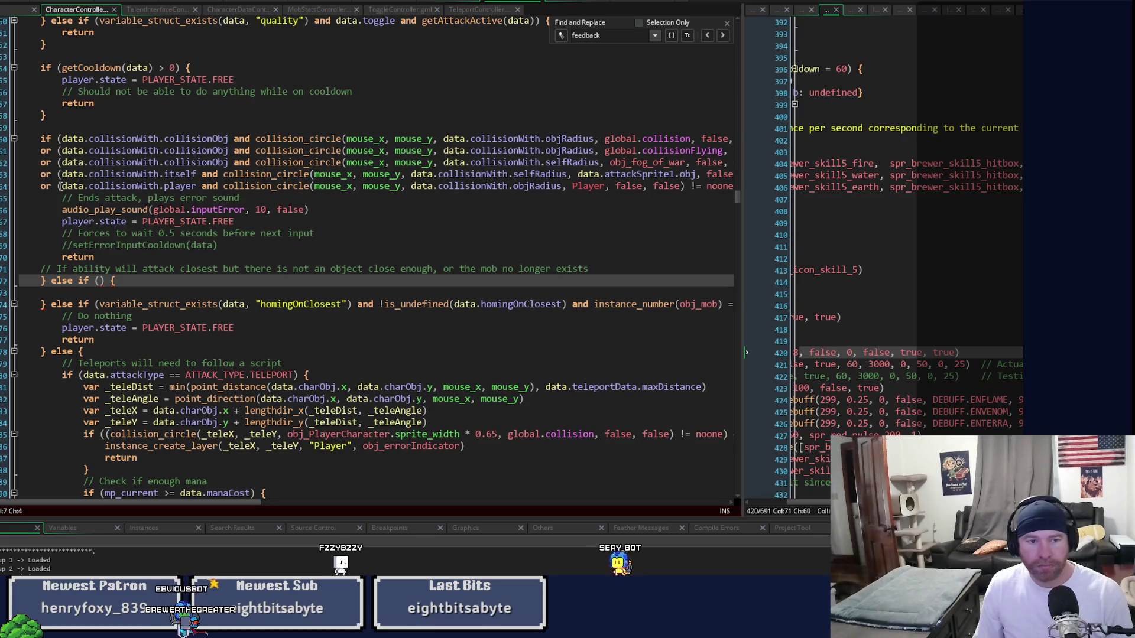
- Fill the new else-if condition with data.collisionWith.overWriteSelf
left_click_drag(63, 175, 194, 173)
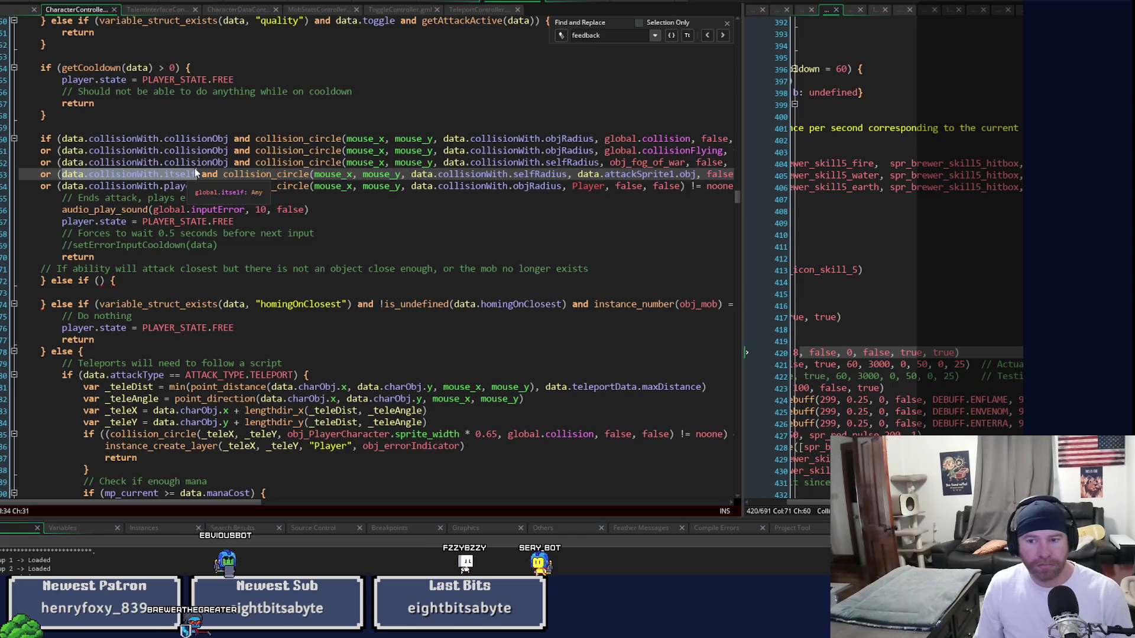
left_click(911, 353)
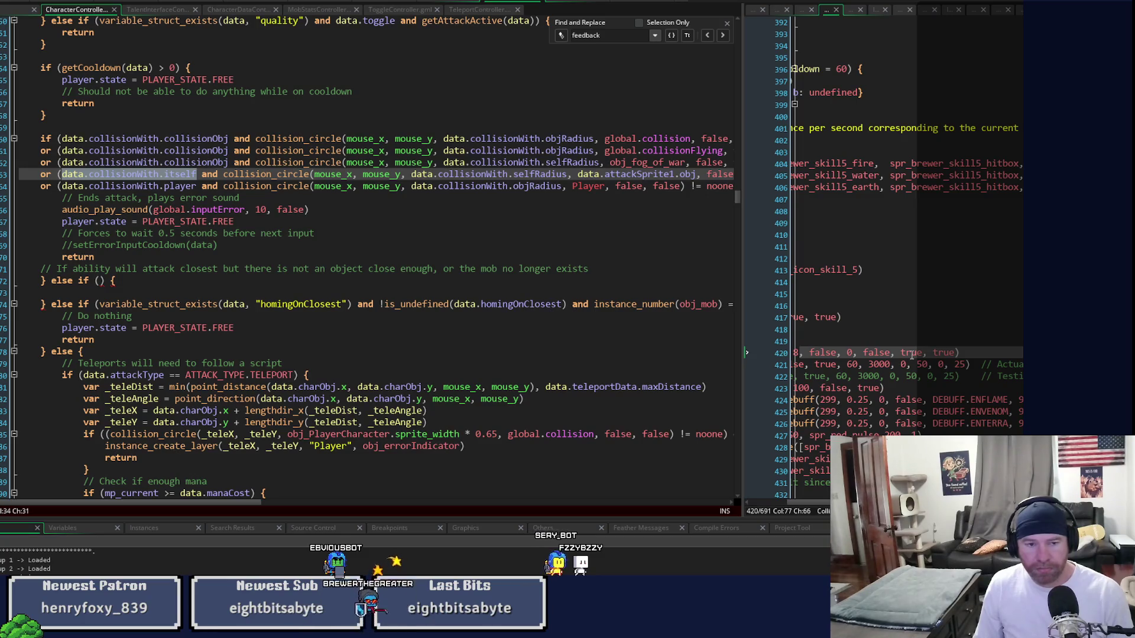
left_click(163, 168)
left_click_drag(158, 173, 63, 176)
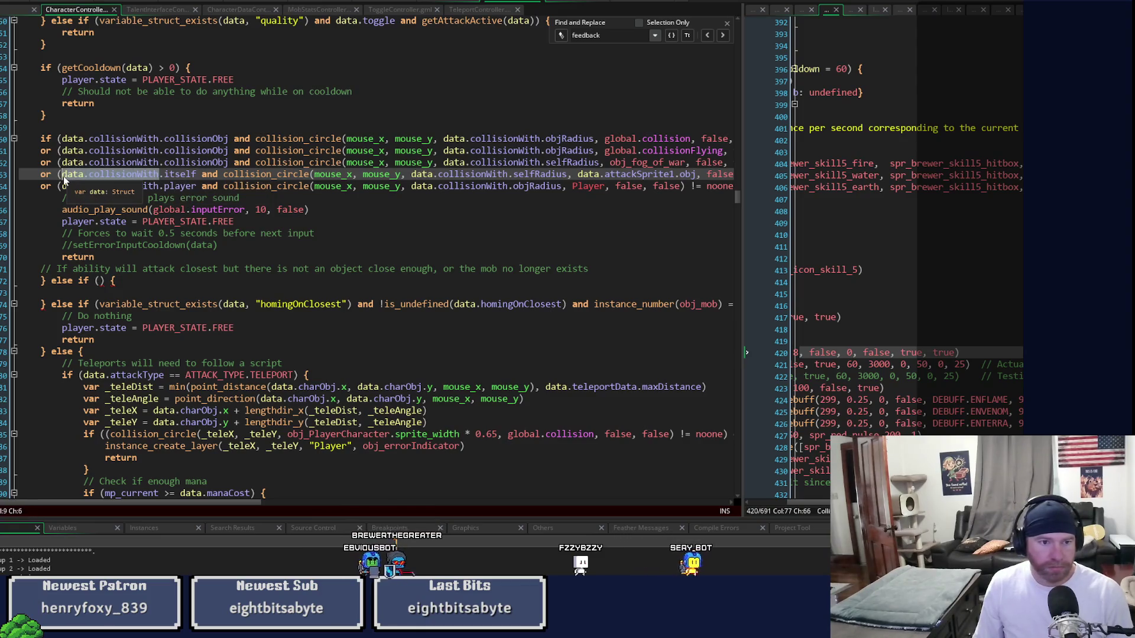
key("ctrl+c")
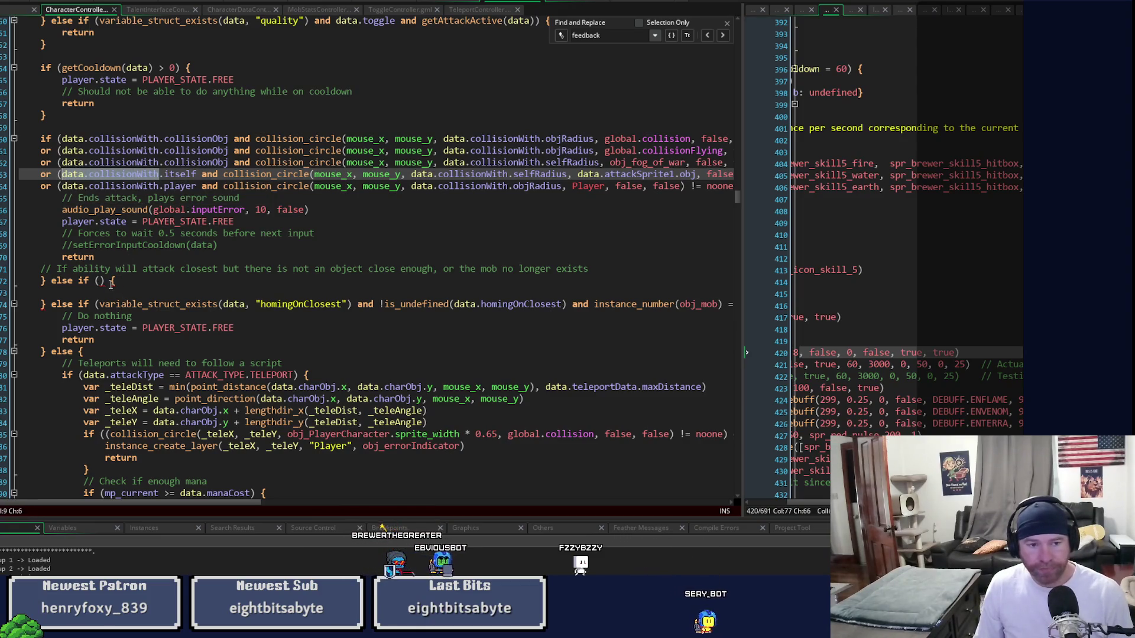
left_click(100, 281)
key("ctrl+v")
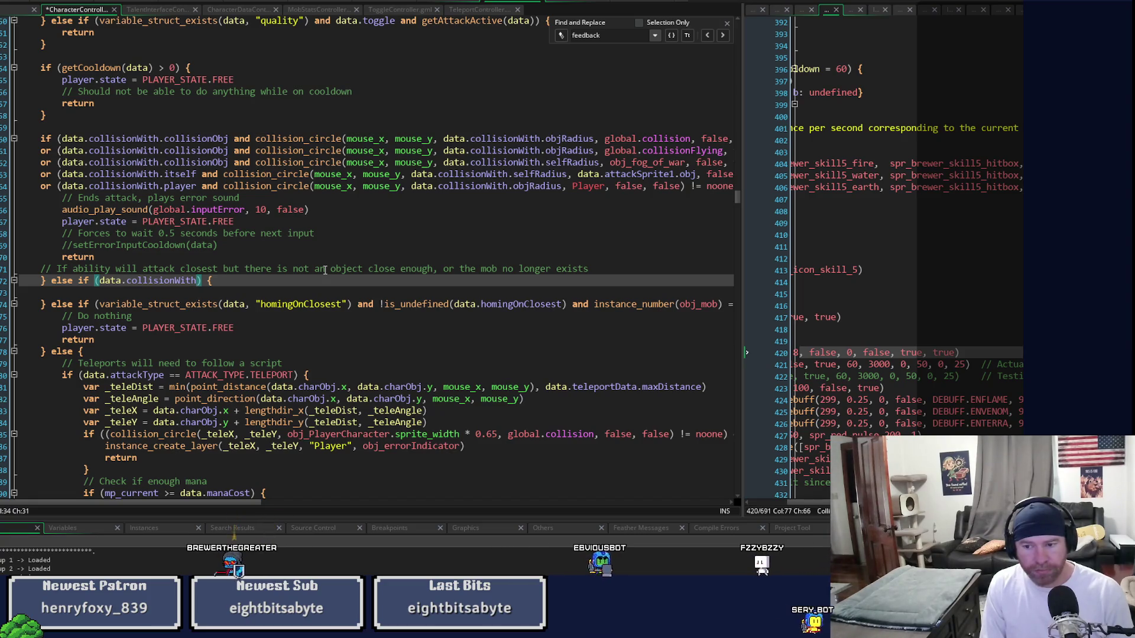
type("riteSelf)")
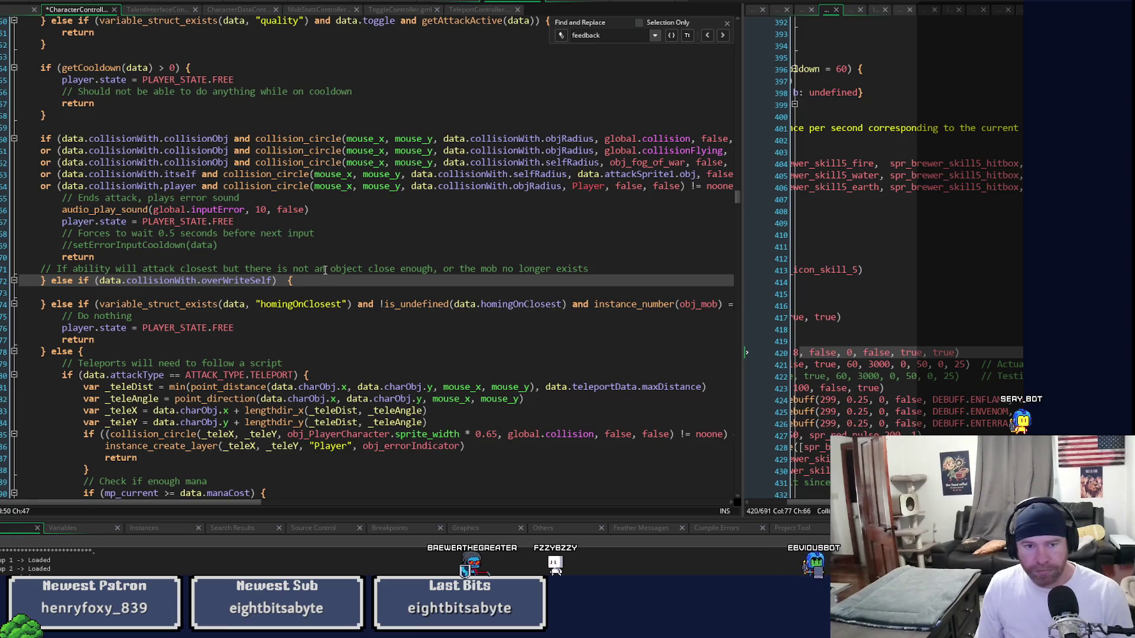
- Copy line 63's selfRadius collision_circle check into the new else-if
left_click(222, 174)
left_click_drag(222, 174, 615, 174)
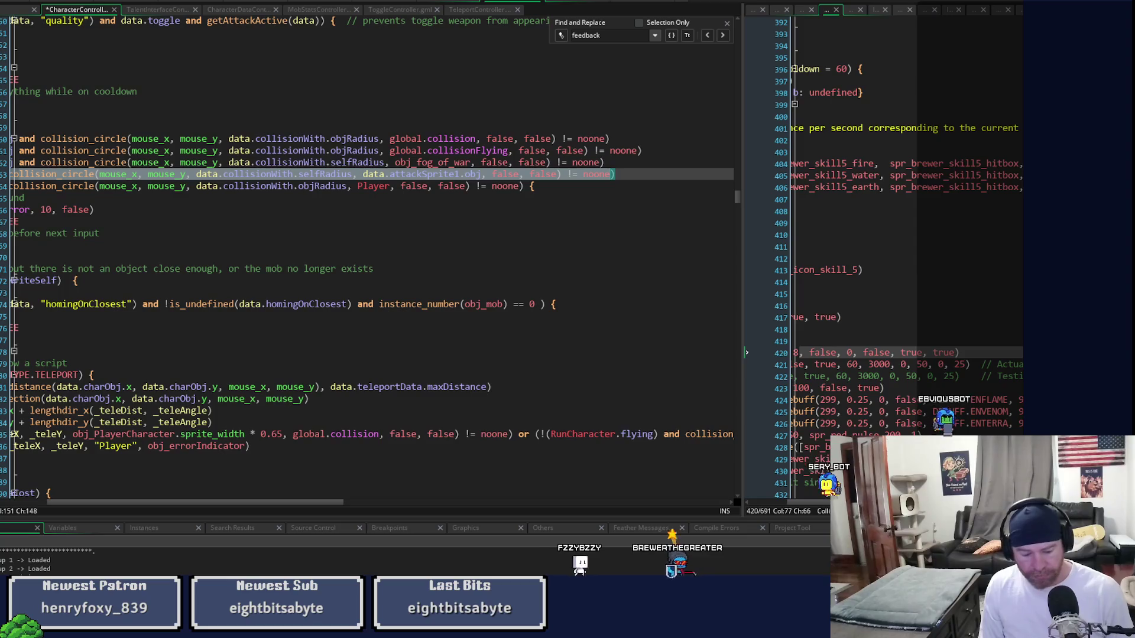
key("Down")
key("Down")
key("Down")
key("Down")
key("Down")
key("Down")
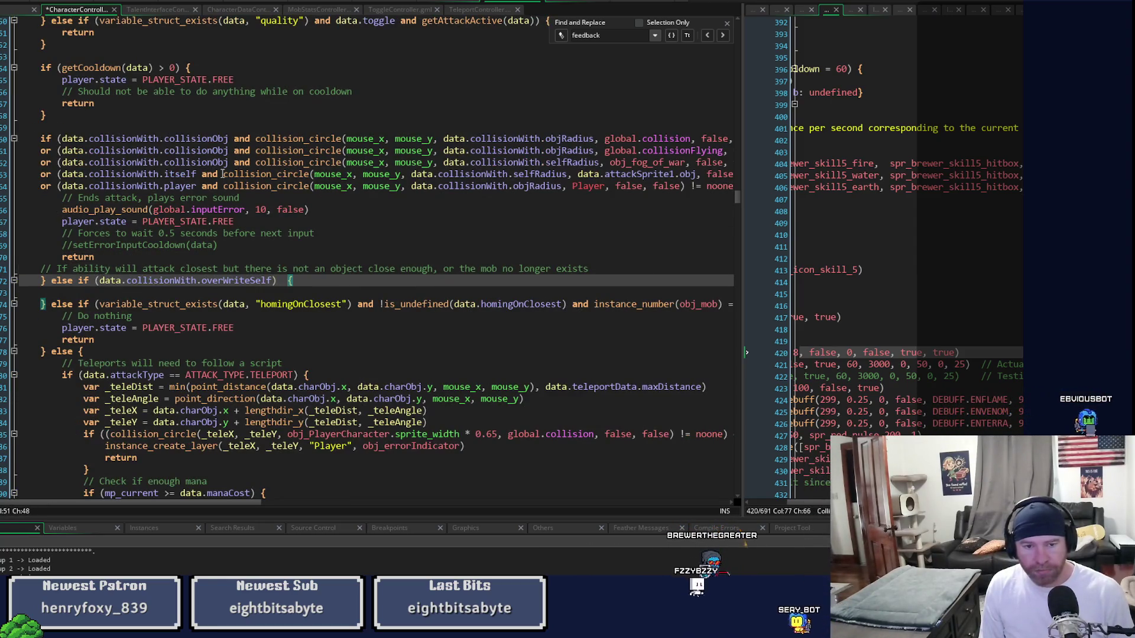
key("ctrl+v")
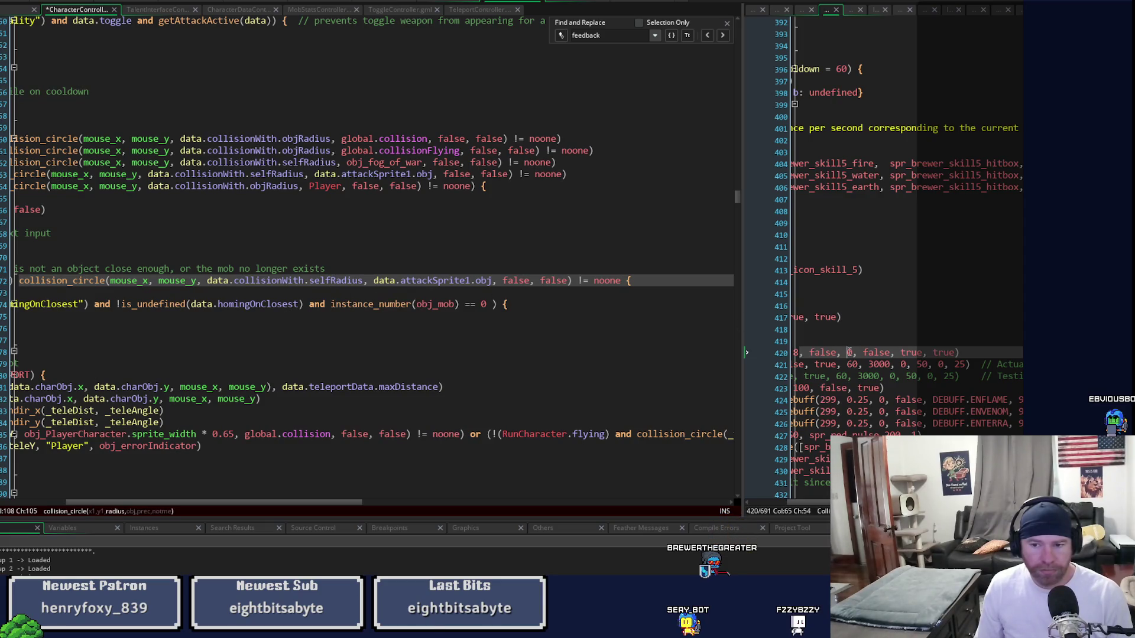
- Change line 420's selfRadius argument from 0 to 8 and save the scripts
type("8")
key("ctrl+s")
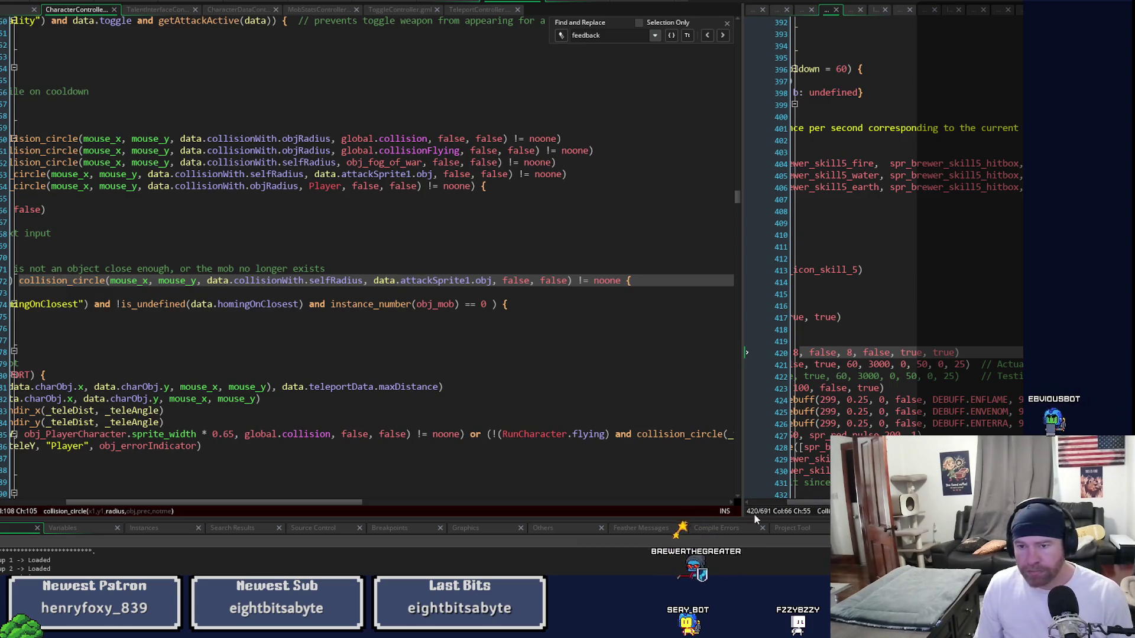
left_click_drag(816, 502, 749, 503)
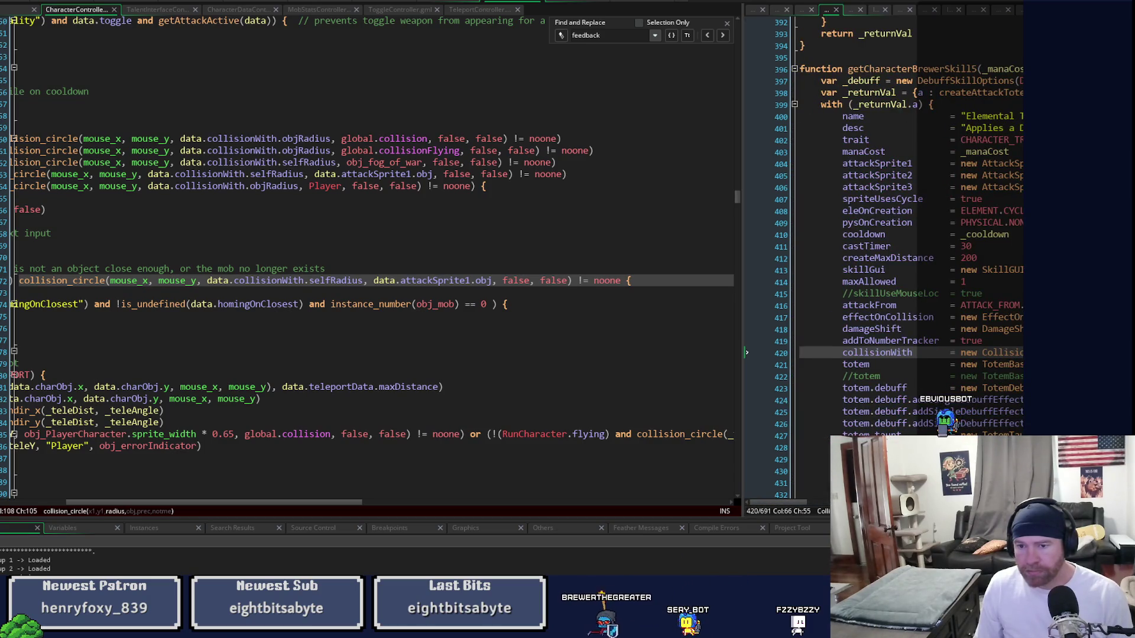
- Add a true argument to the Runes skill's CollisionData on line 300, giving (true, 10, true, 90, false, true)
scroll(910, 266, "up", 8)
scroll(910, 266, "up", 20)
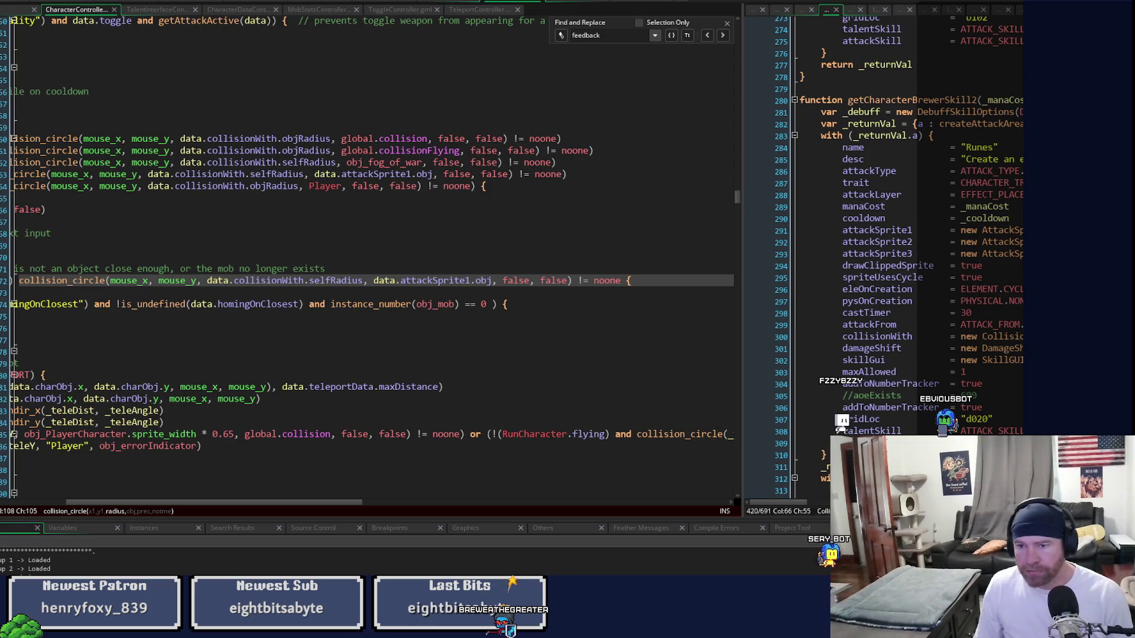
scroll(910, 266, "down", 2)
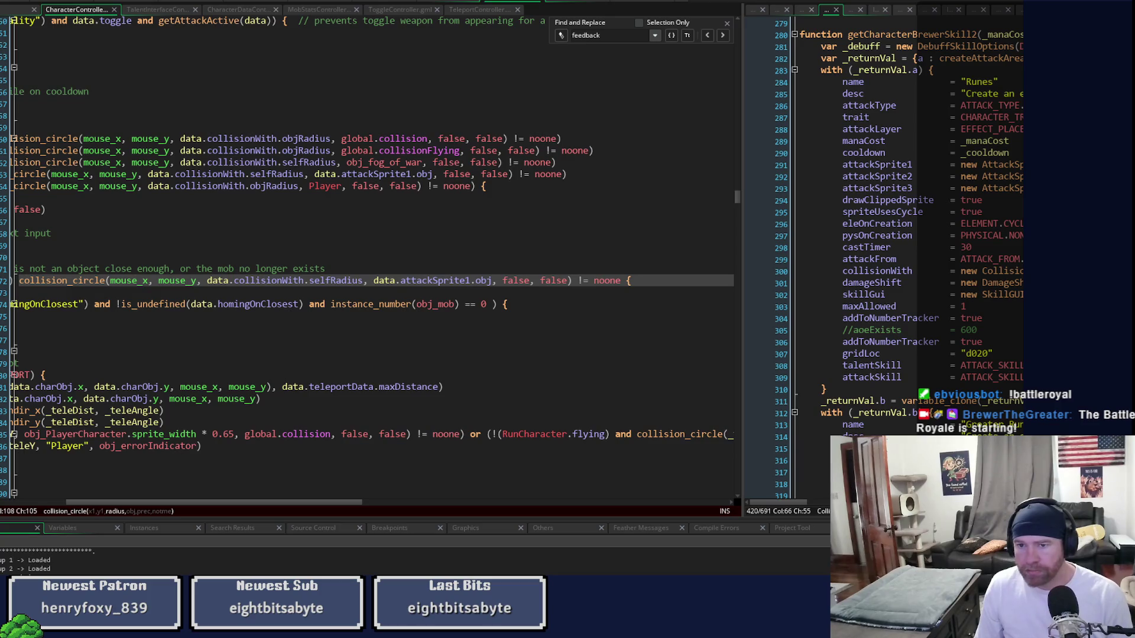
left_click(746, 270)
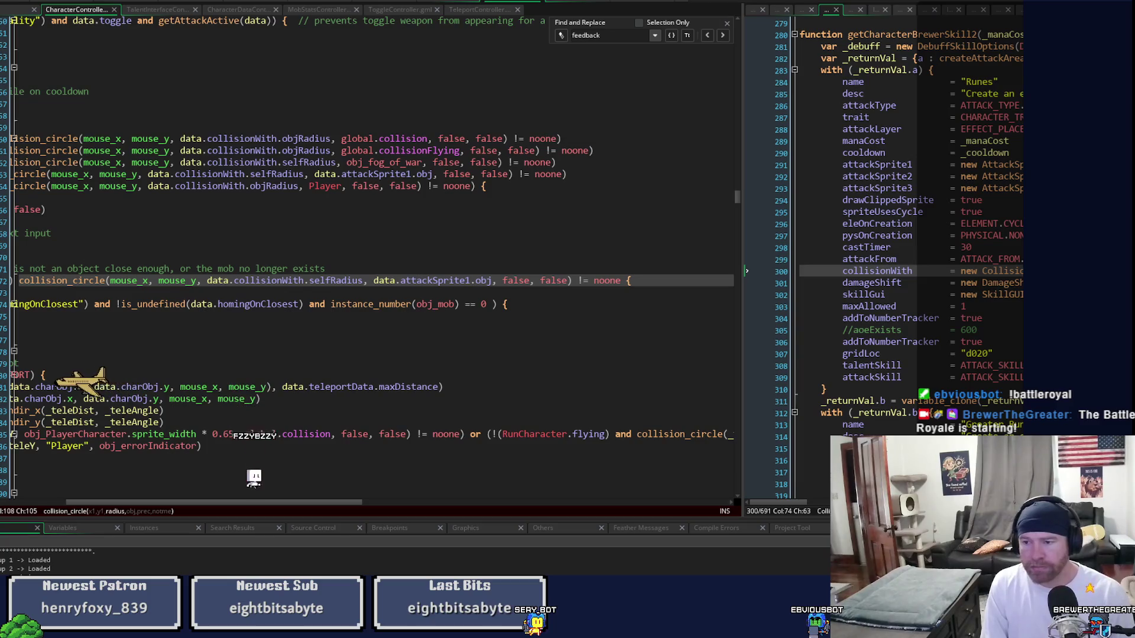
type("true,")
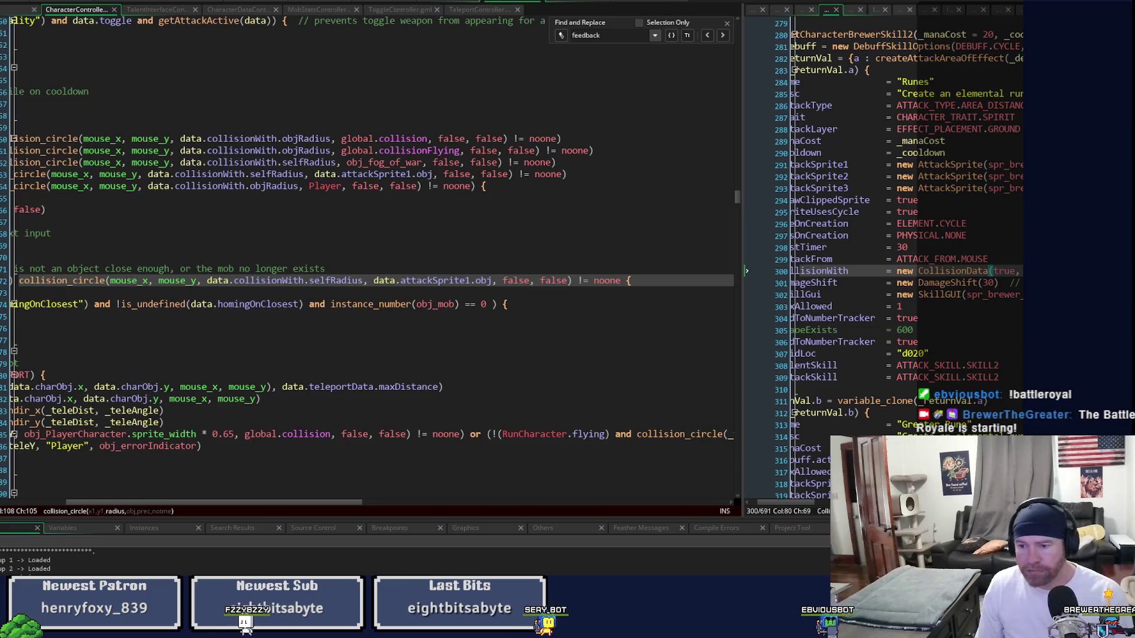
left_click(952, 270)
key("Left")
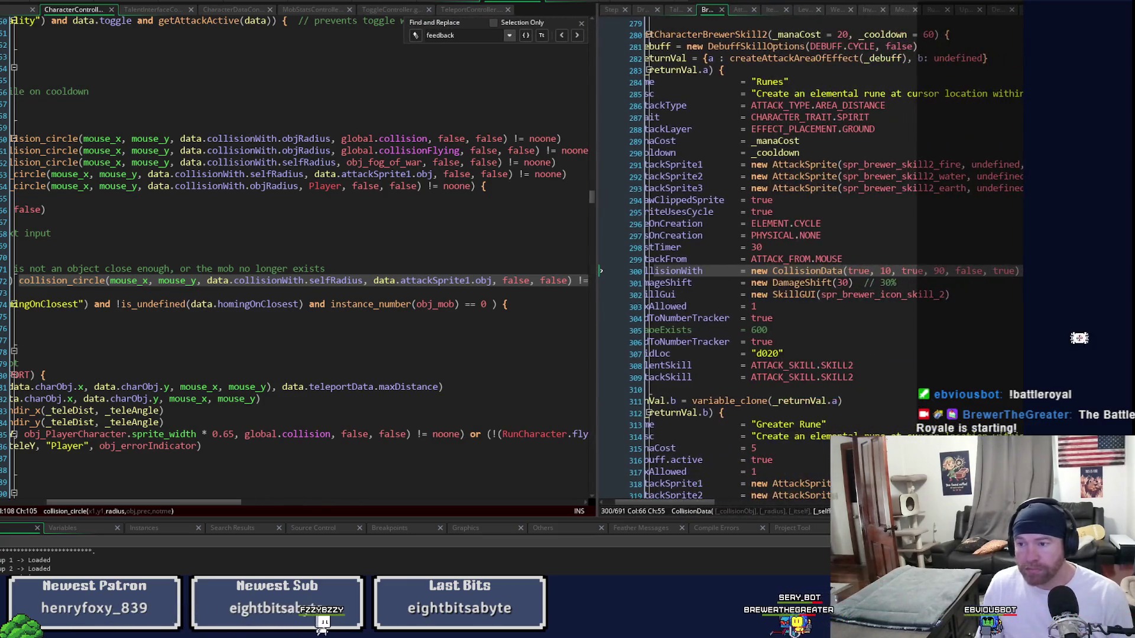
- Open the Asset Browser and scroll through the project's asset list
key("ctrl+alt+a")
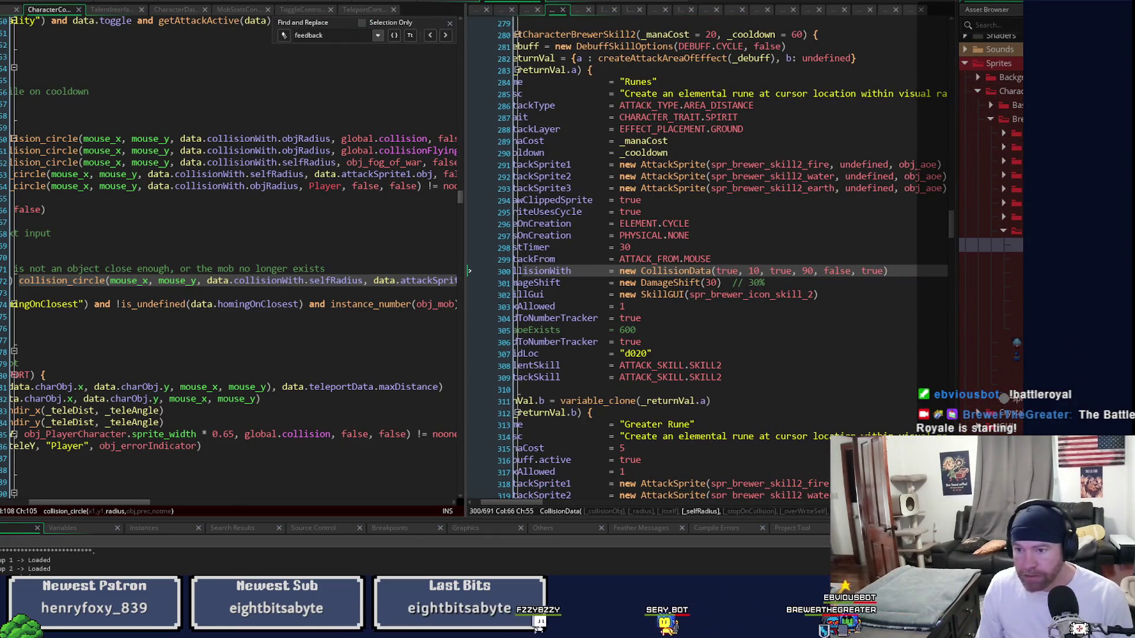
scroll(990, 177, "up", 3)
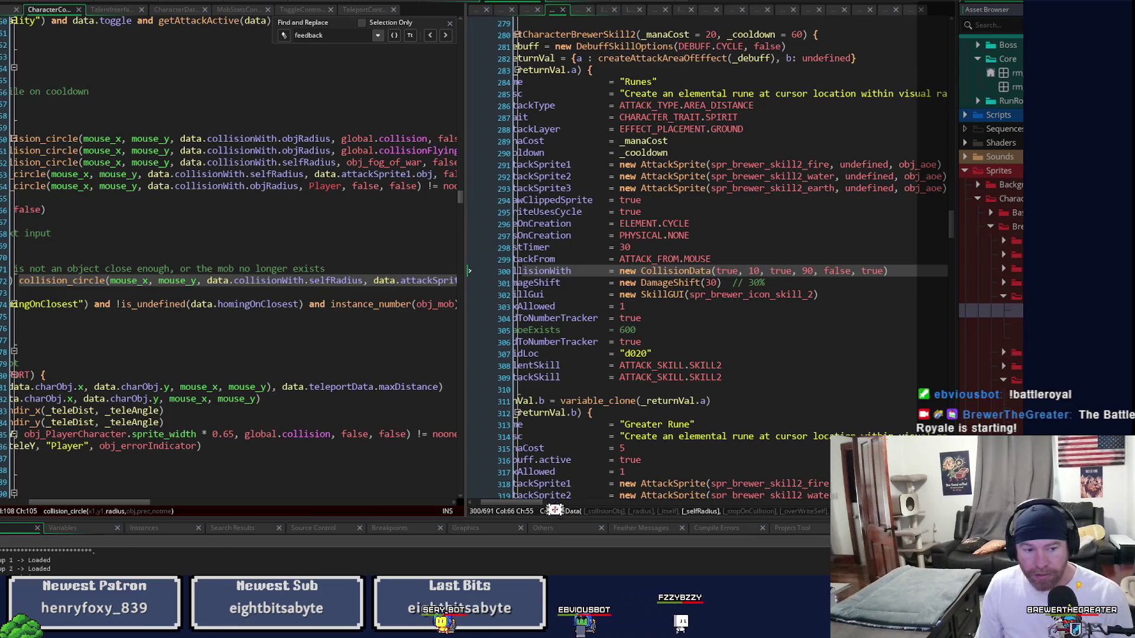
scroll(248, 266, "left", 1)
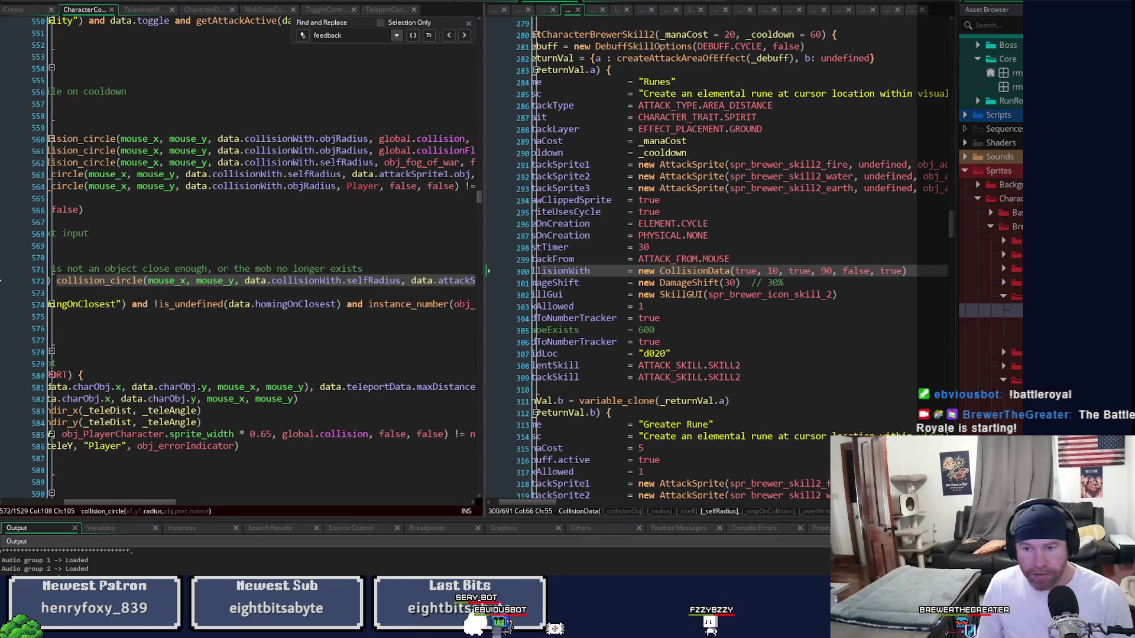
scroll(362, 504, "right", 1)
- Lower the Runes skill's CollisionData argument from 90 to 75 and widen the controller code pane
double_click(813, 272)
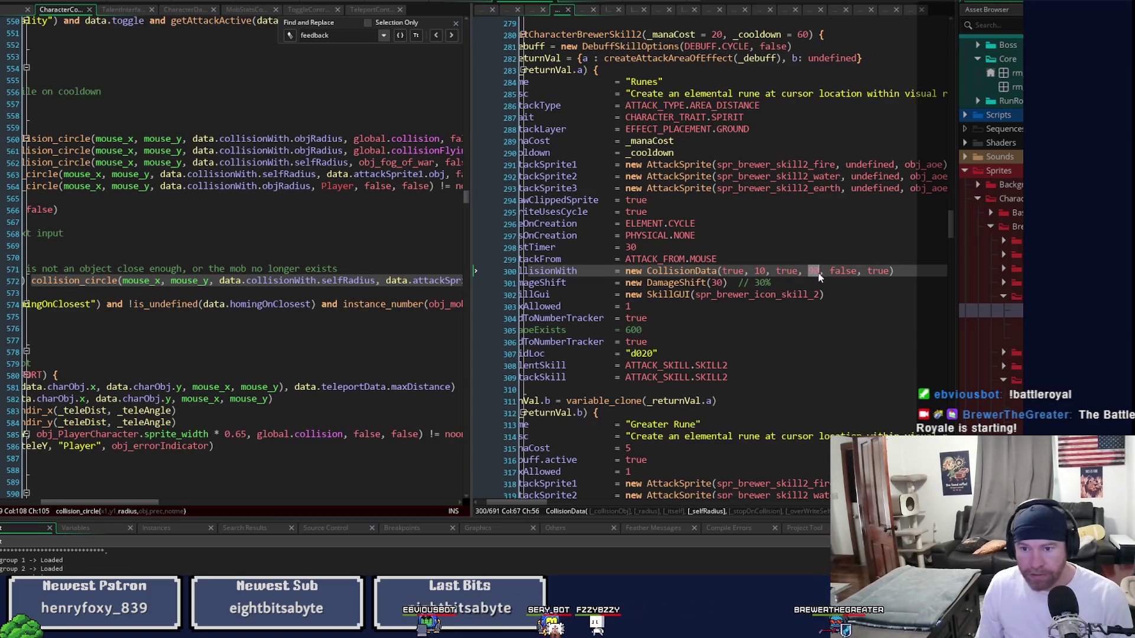
type("75")
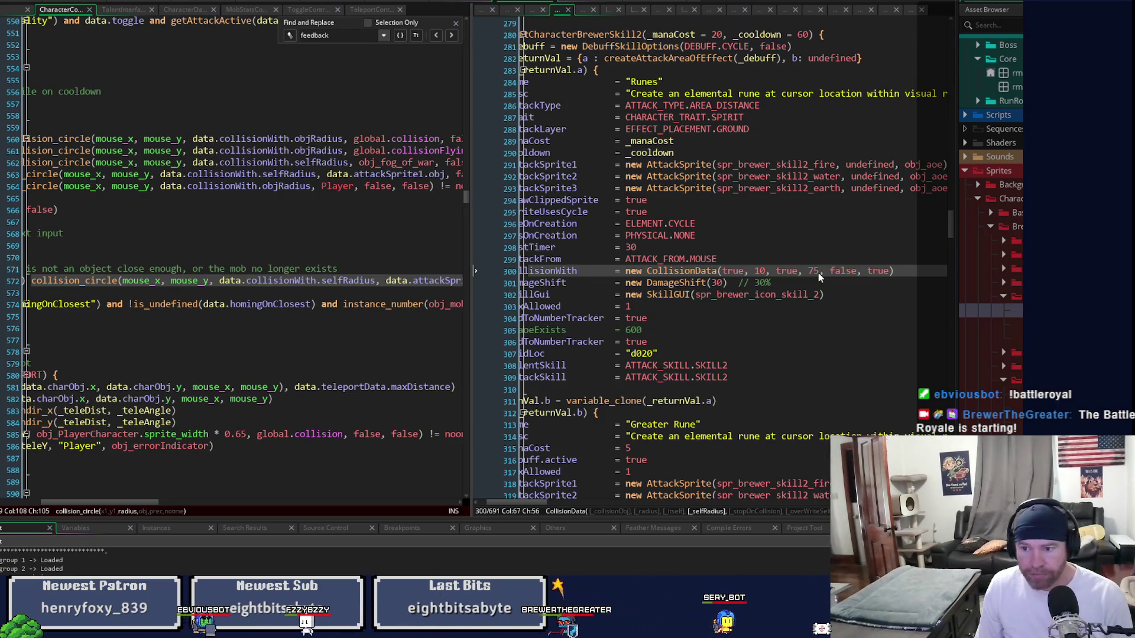
left_click_drag(472, 504, 529, 502)
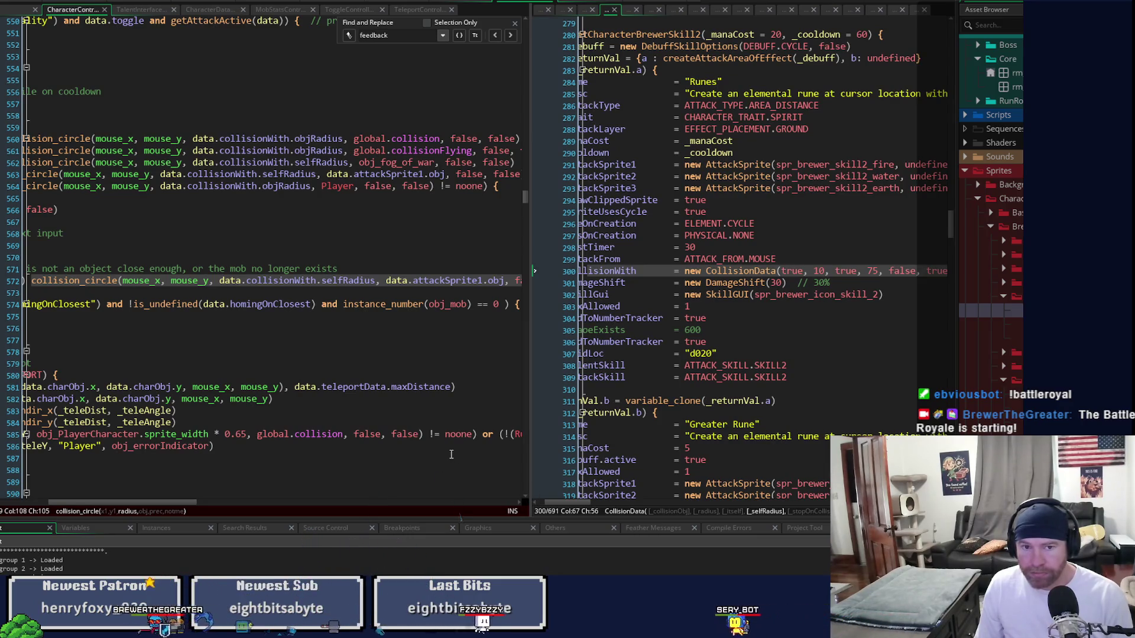
mouse_move(177, 503)
left_mouse_down()
mouse_move(97, 505)
mouse_move(219, 498)
left_mouse_up()
scroll(235, 302, "left", 5)
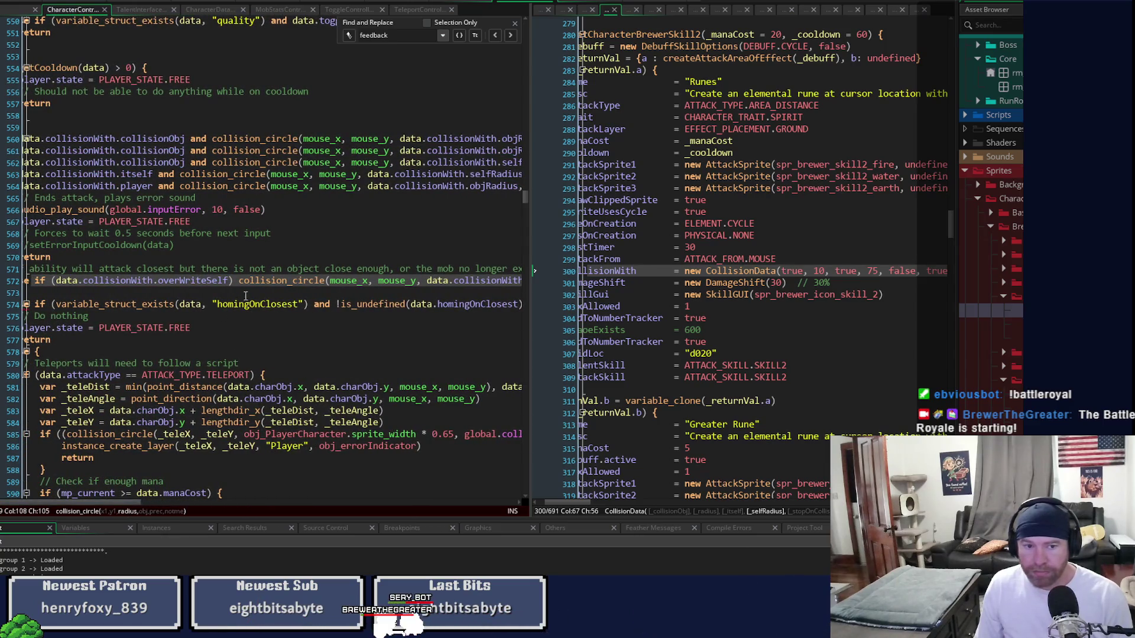
- Join the overWriteSelf check to the collision test with 'and' and enlarge the code editors
mouse_move(242, 279)
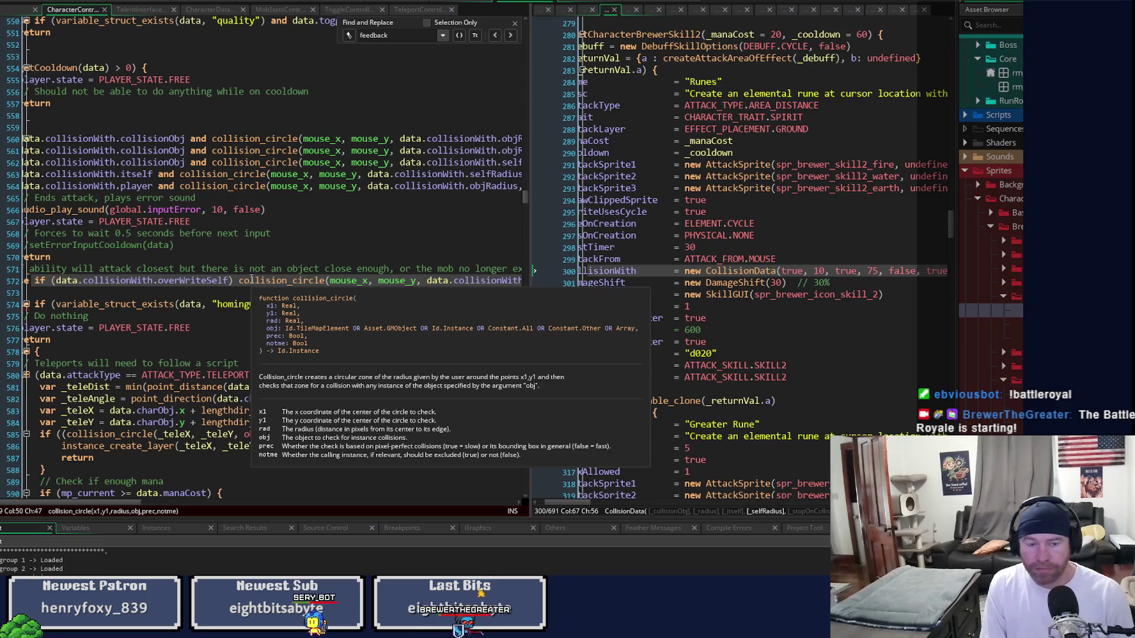
type("and")
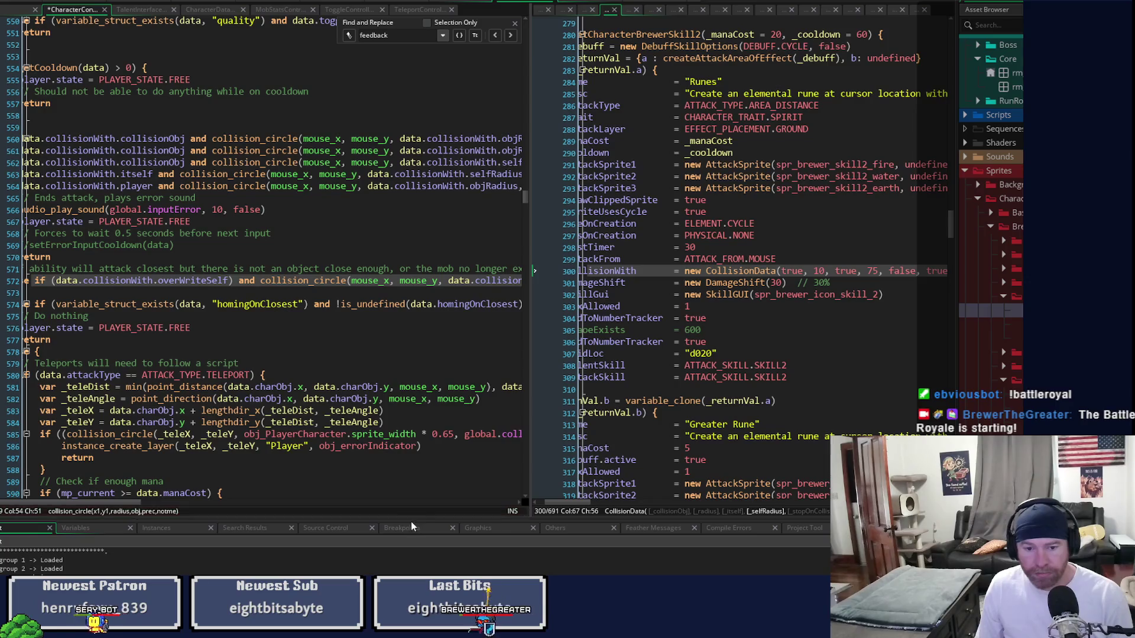
left_click_drag(408, 522, 410, 560)
mouse_move(532, 317)
left_mouse_down()
mouse_move(839, 328)
mouse_move(662, 343)
left_mouse_up()
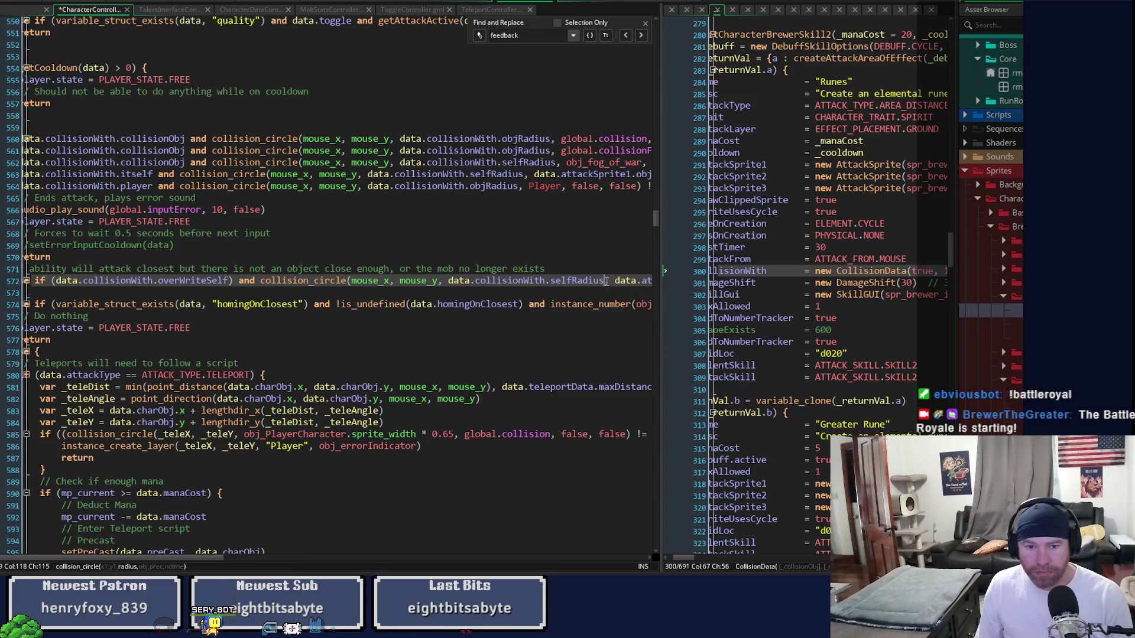
- Change collision_circle to collision_circle_list in the line 572 cast check
left_click(324, 281)
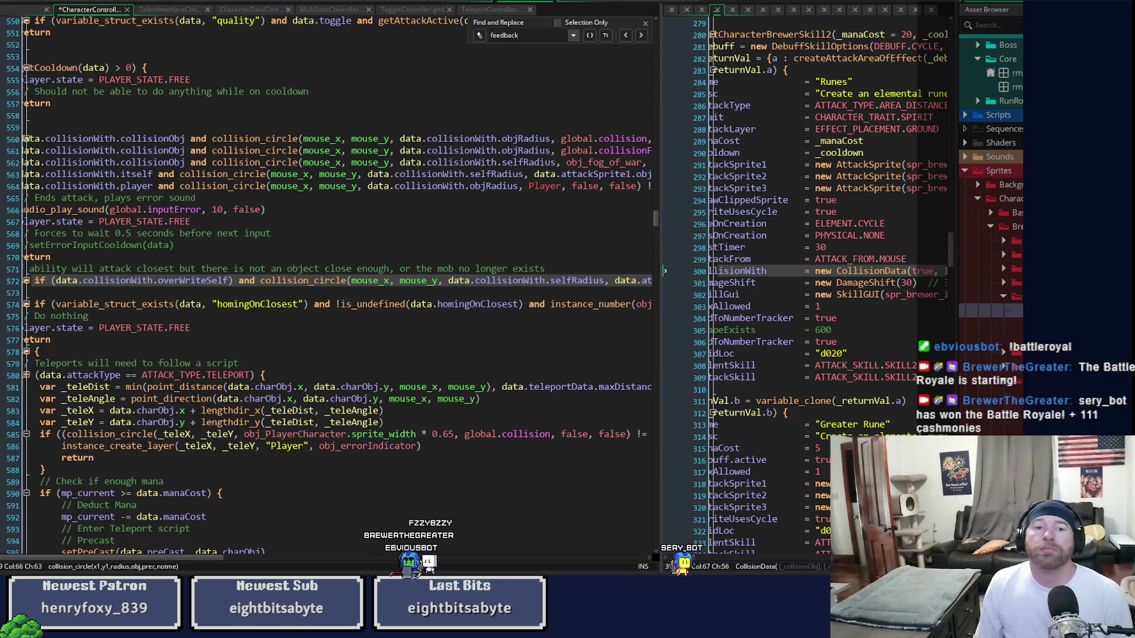
key("Right")
key("Right")
key("Right")
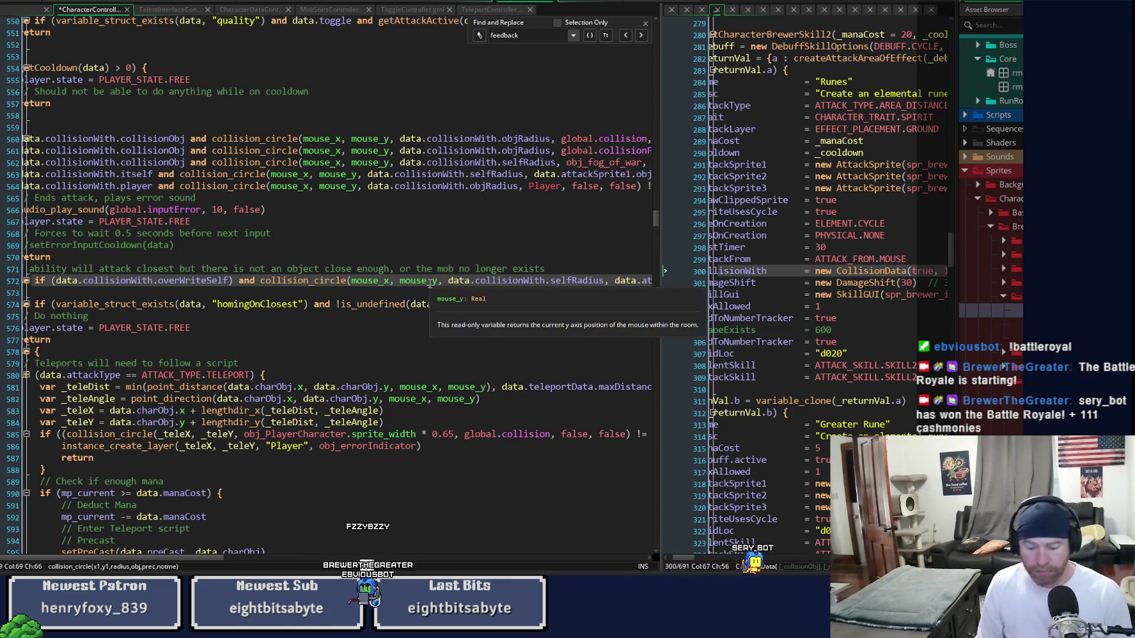
type("_list")
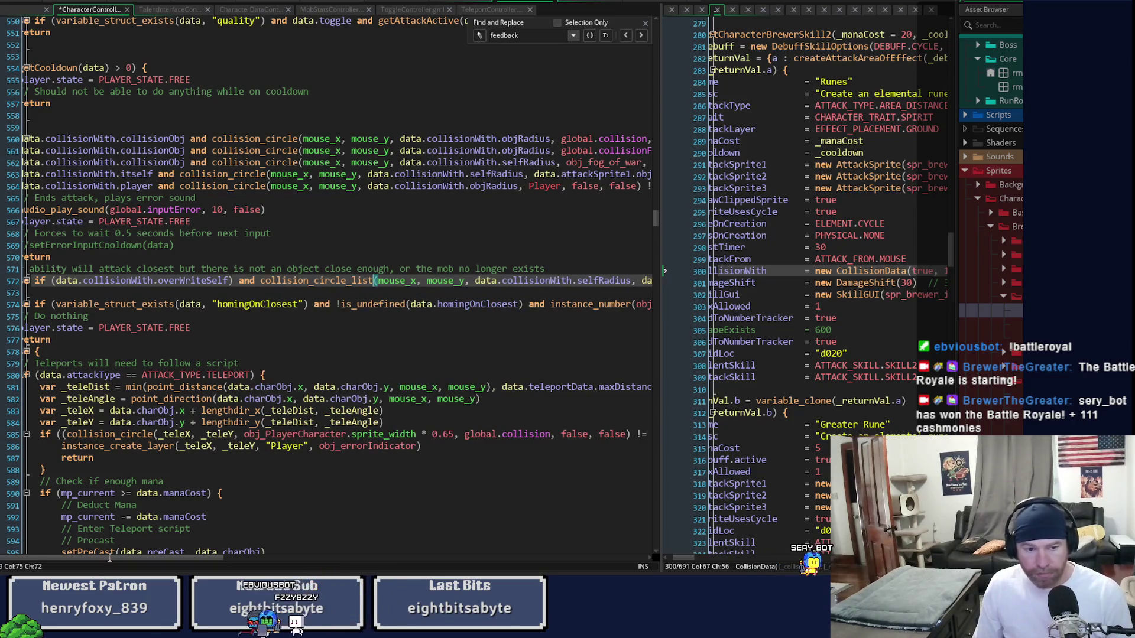
left_click_drag(98, 559, 116, 558)
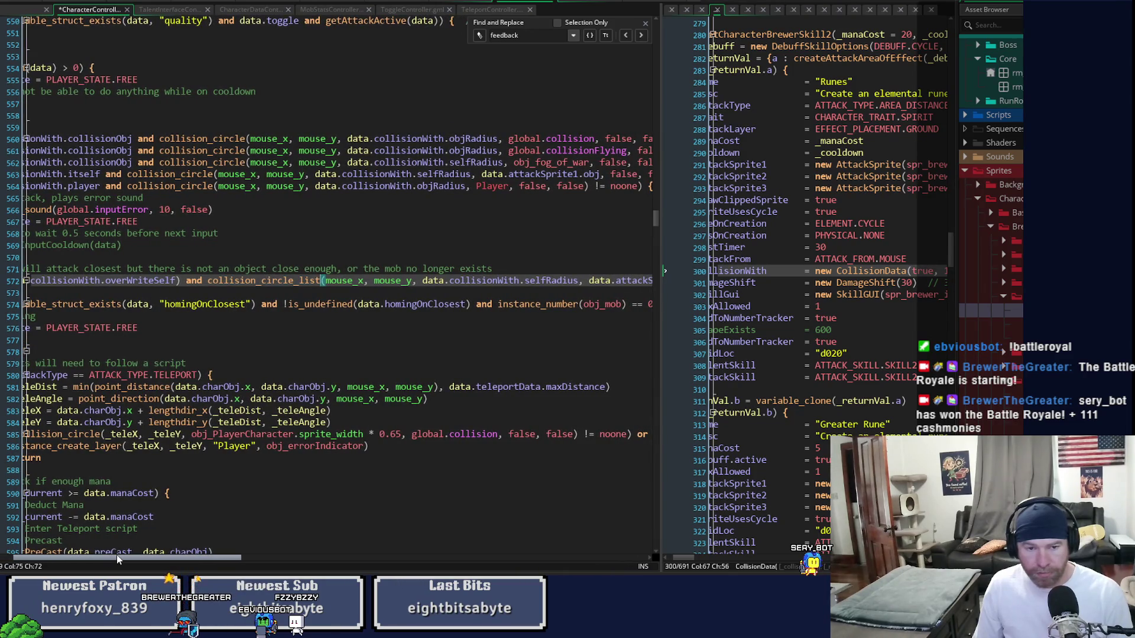
mouse_move(263, 282)
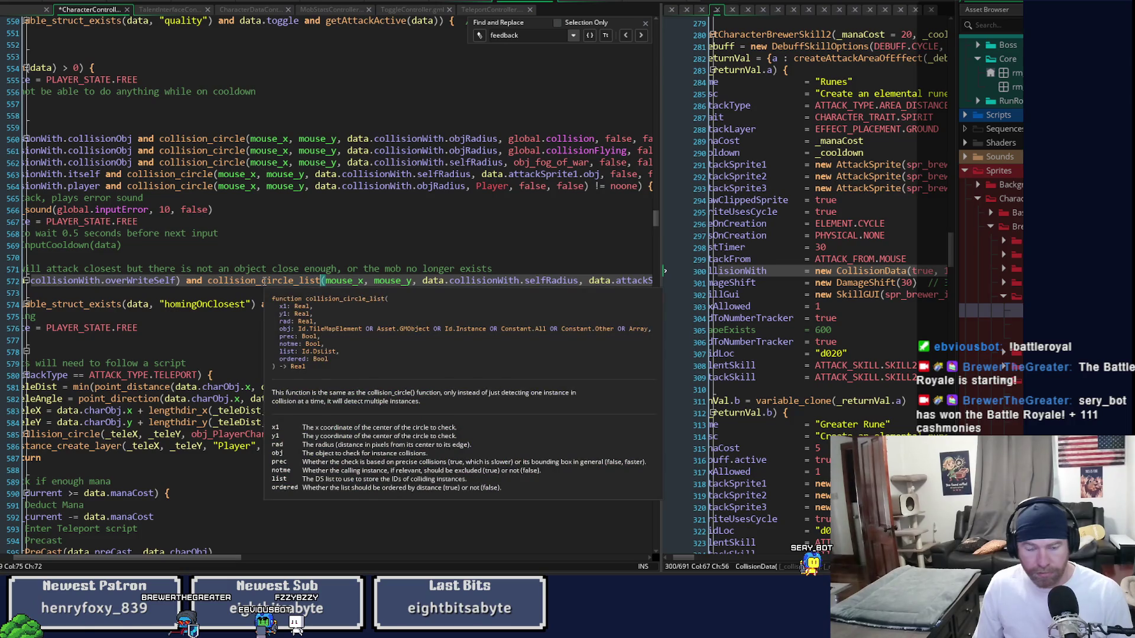
left_click(263, 282)
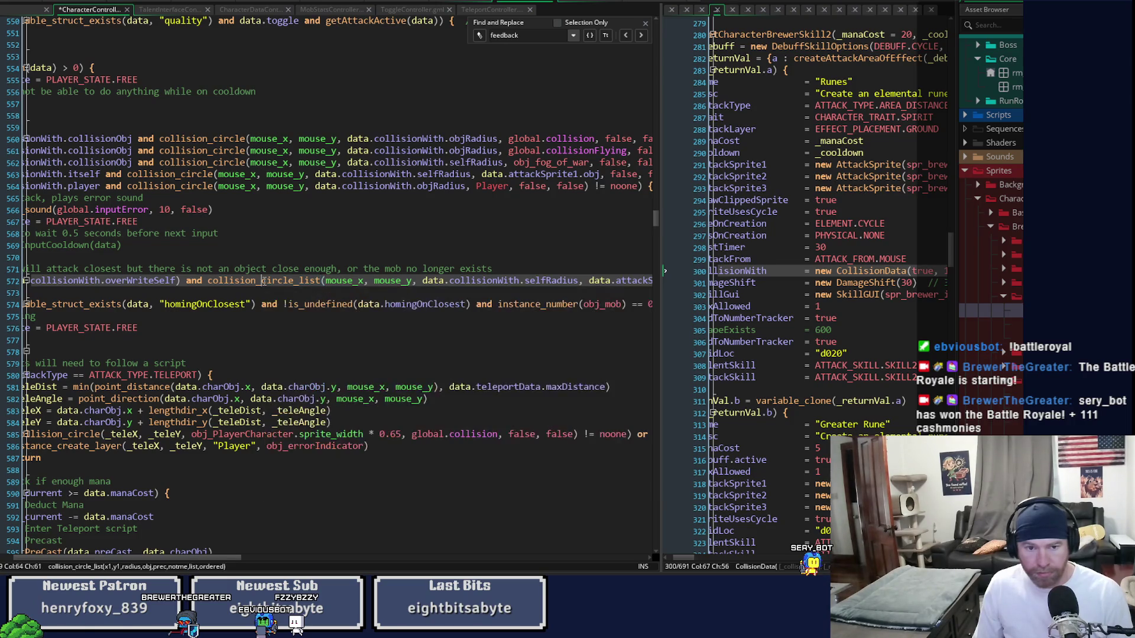
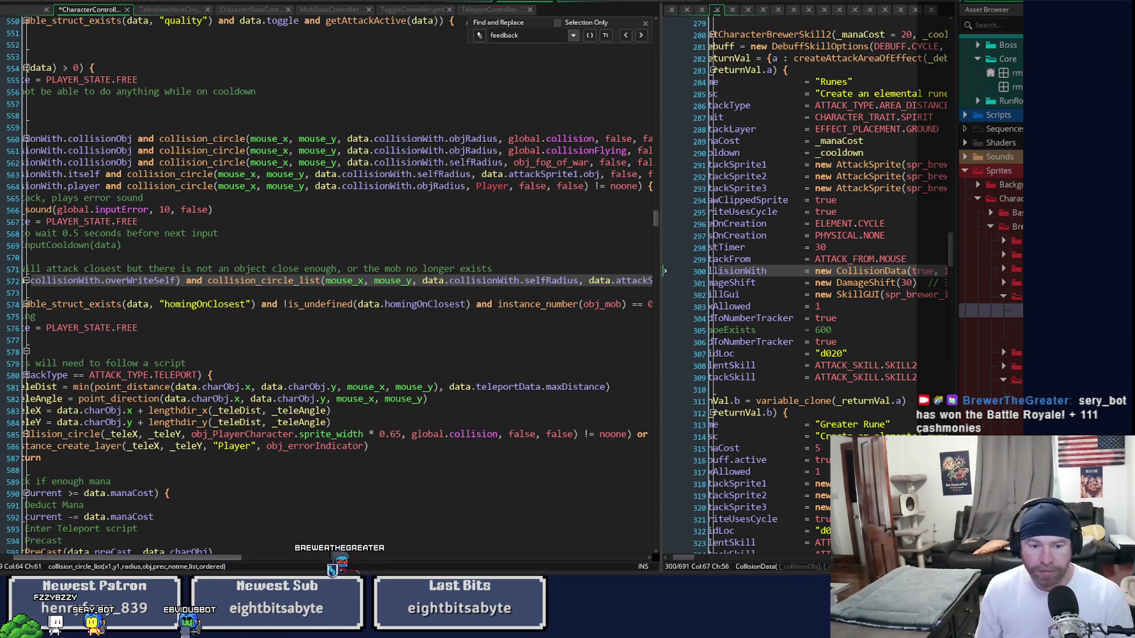
- Reduce the line 572 else-if to check only data.canOverWriteSelf, opening a new line inside its block
scroll(288, 284, "left", 3)
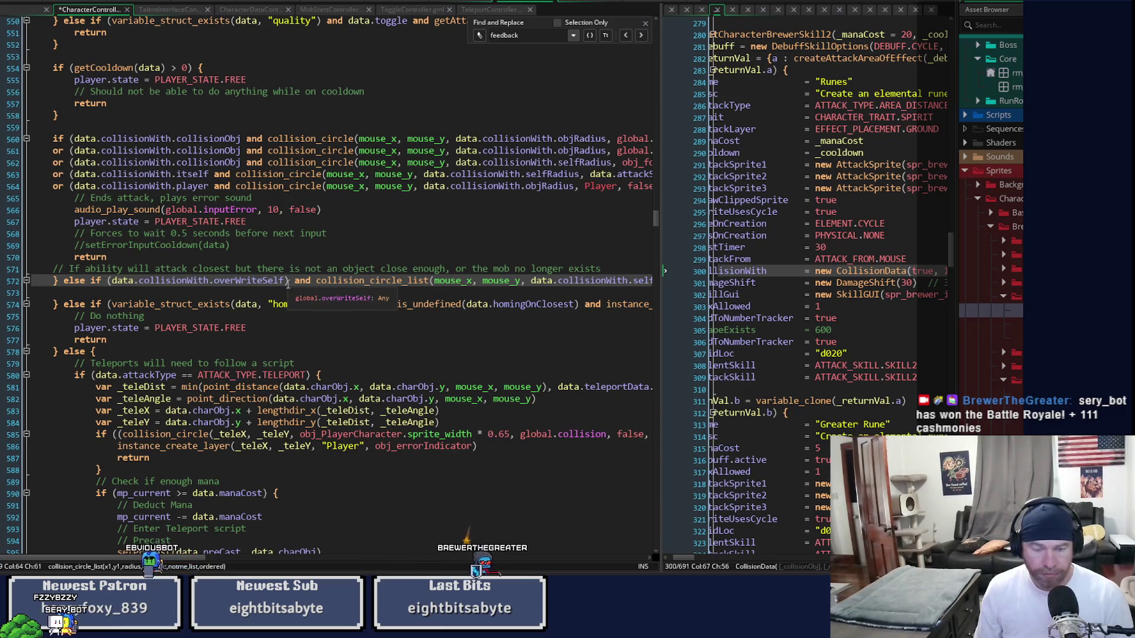
mouse_move(317, 280)
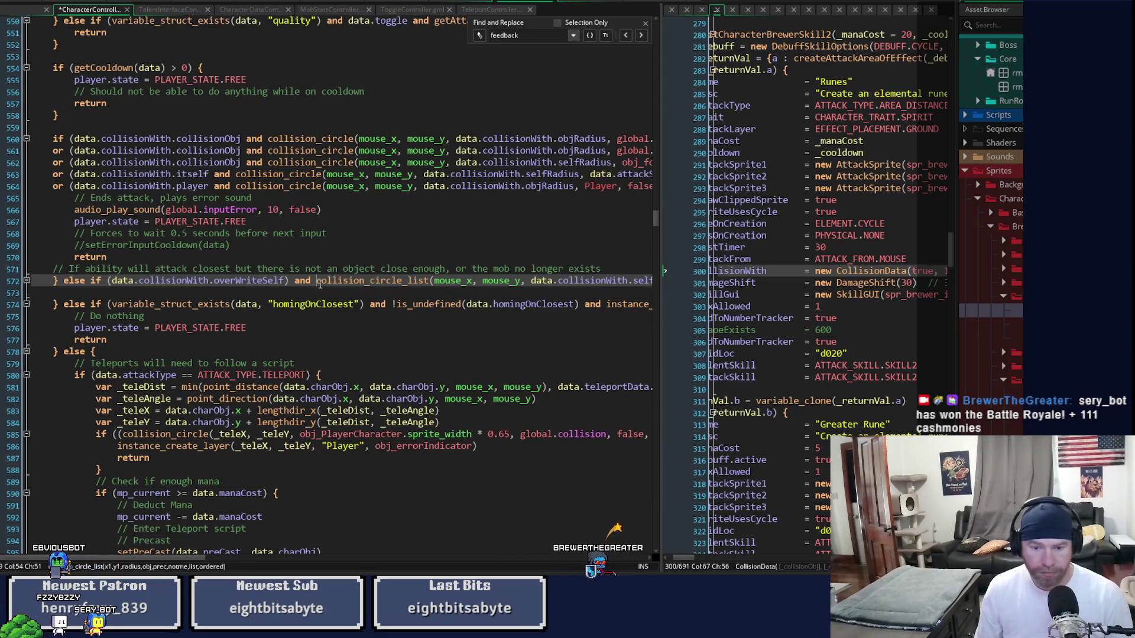
key("shift+End")
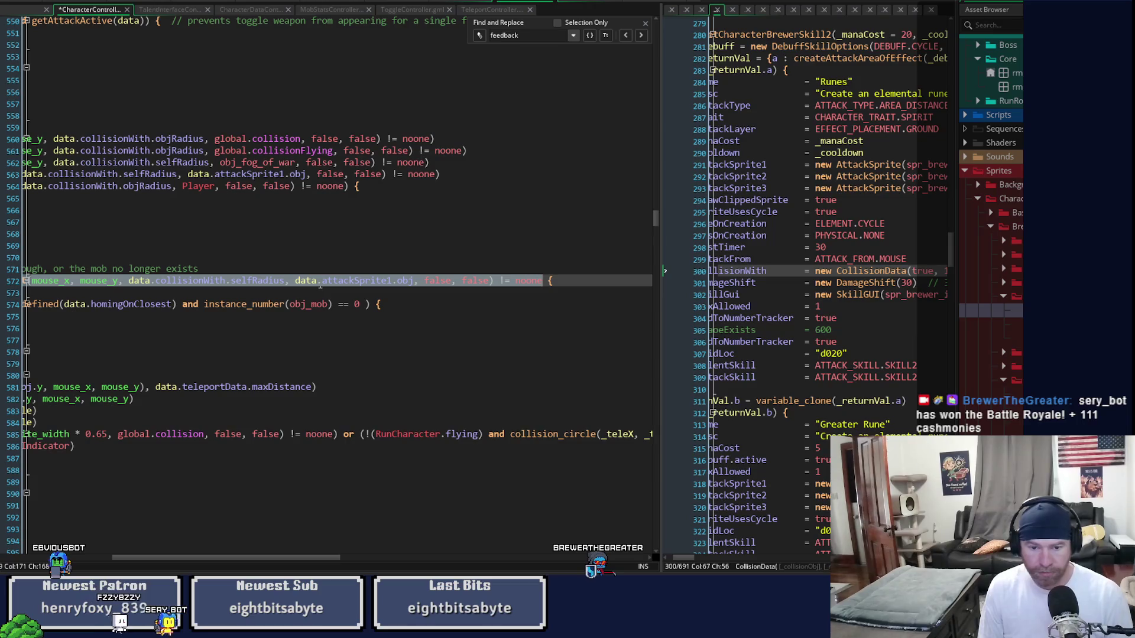
type("data.canOverWriteSelf)")
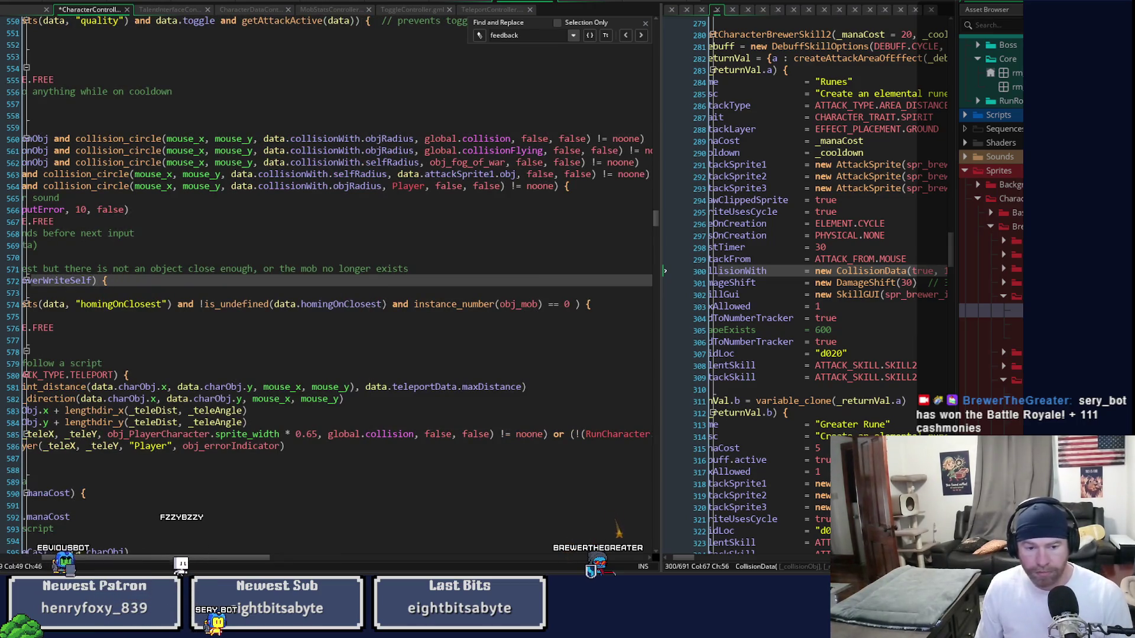
scroll(211, 552, "left", 3)
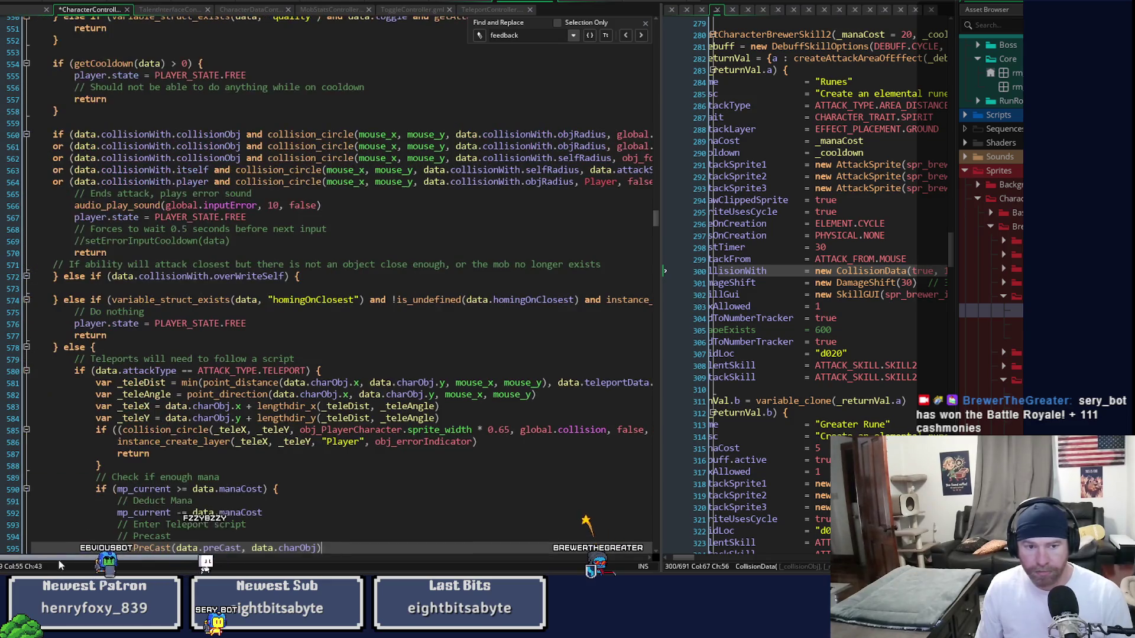
left_click(308, 276)
key("Return")
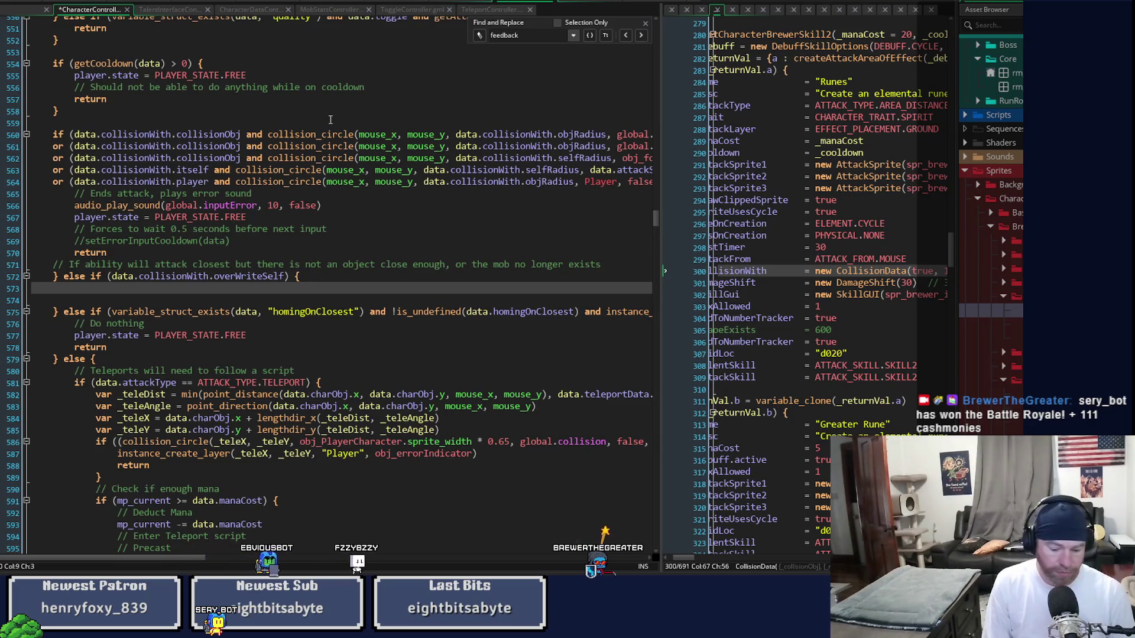
- Create the list with var objs = ds_list_create() inside the overWriteSelf branch
type("ds")
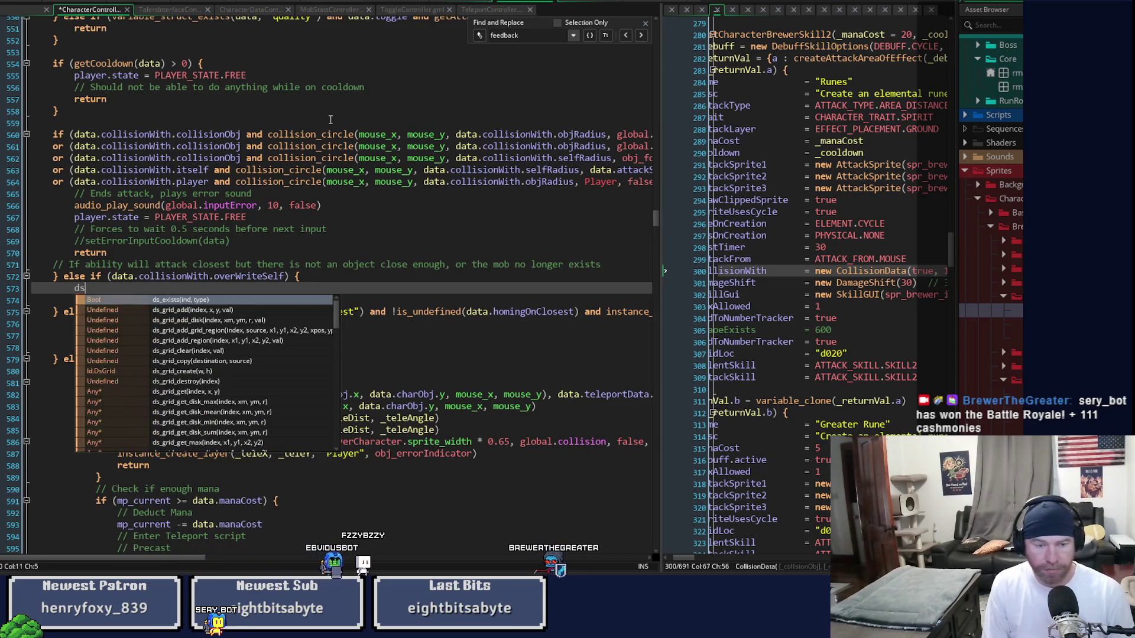
key("BackSpace")
key("BackSpace")
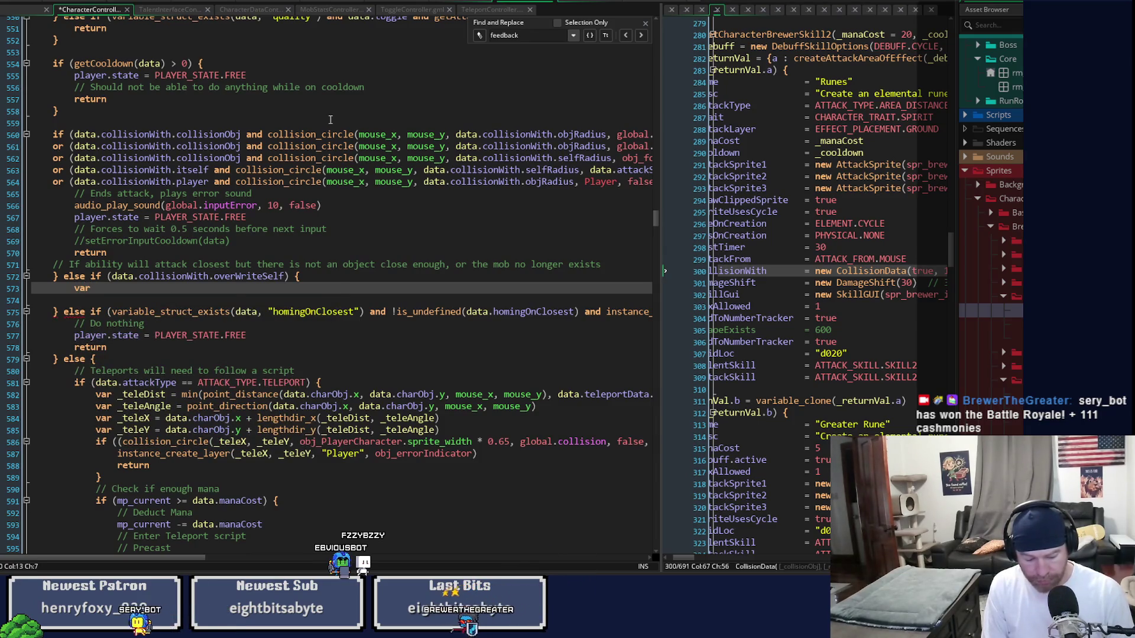
type("objs =")
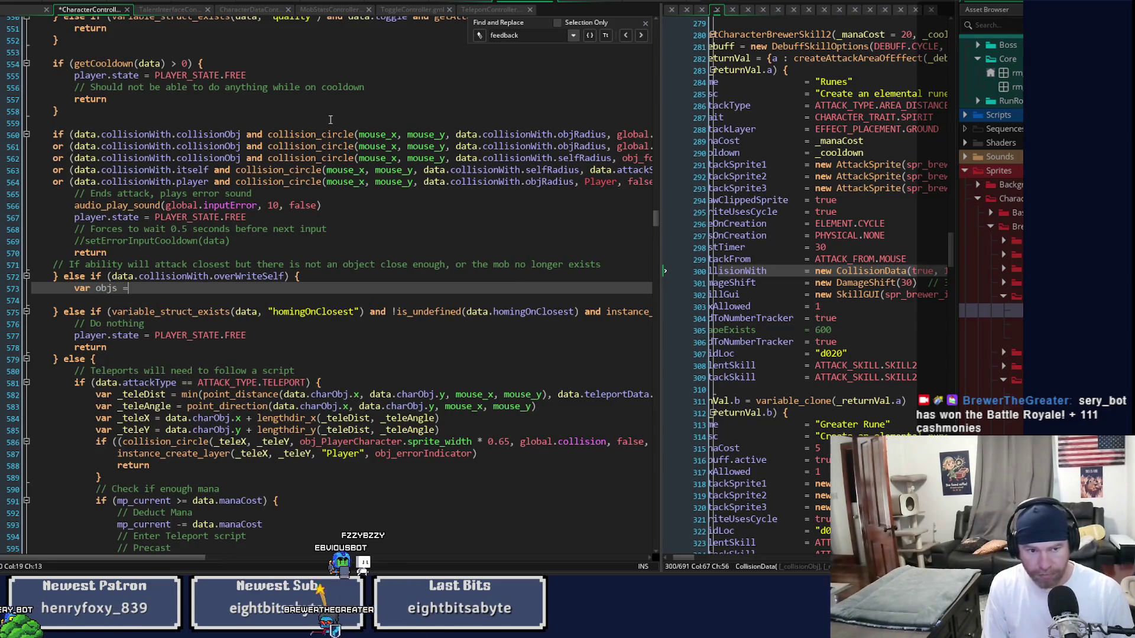
key("BackSpace")
key("BackSpace")
key("BackSpace")
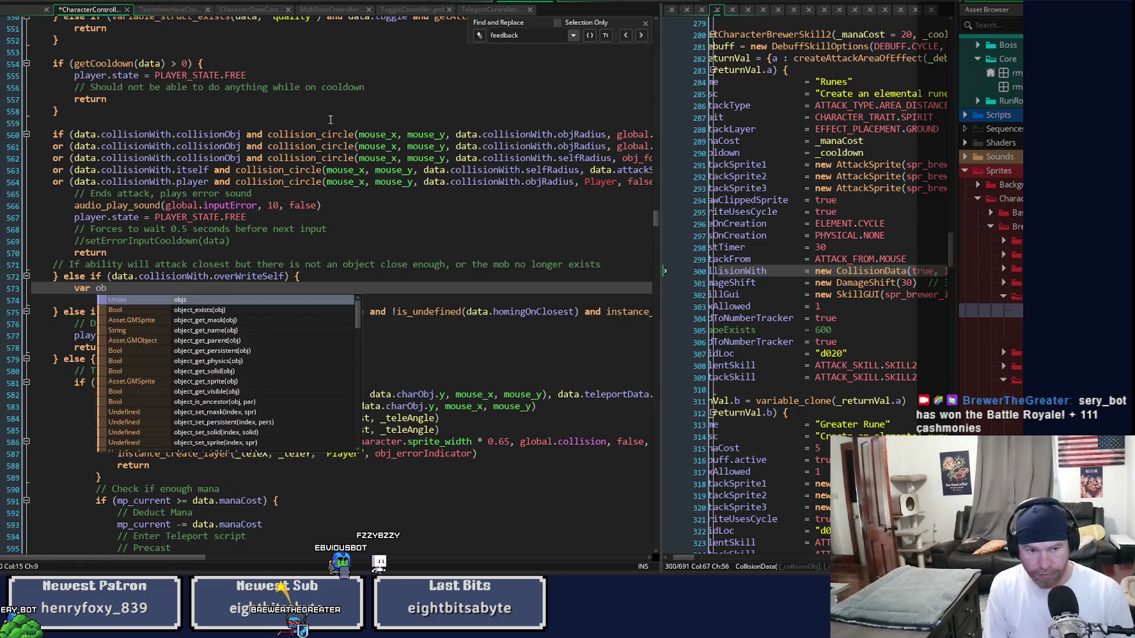
type("js = ")
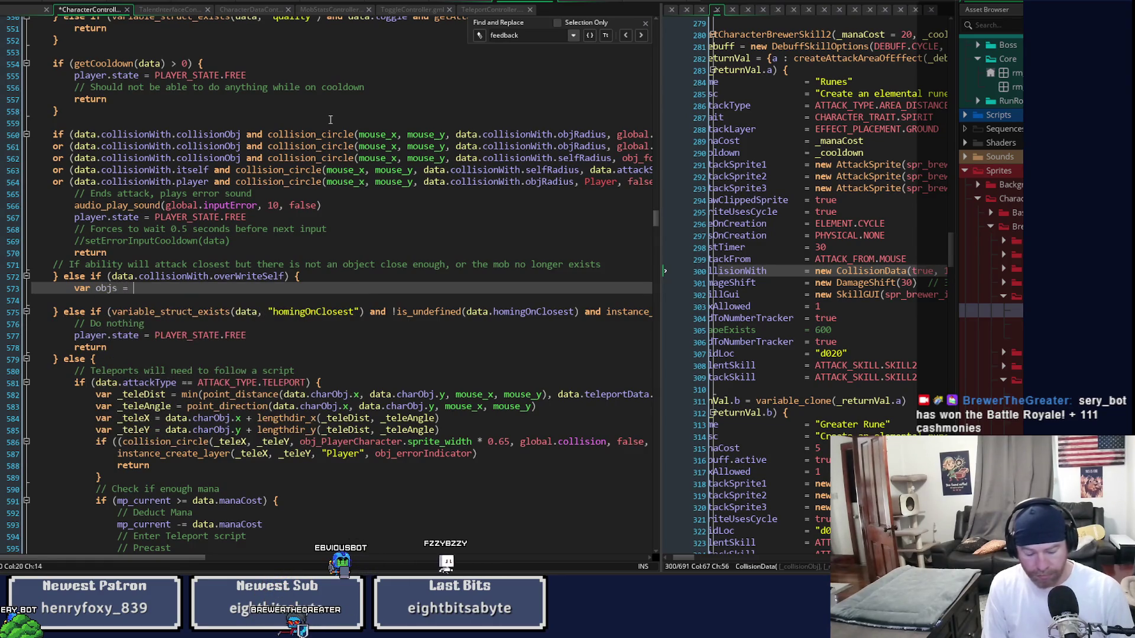
type("ds_list")
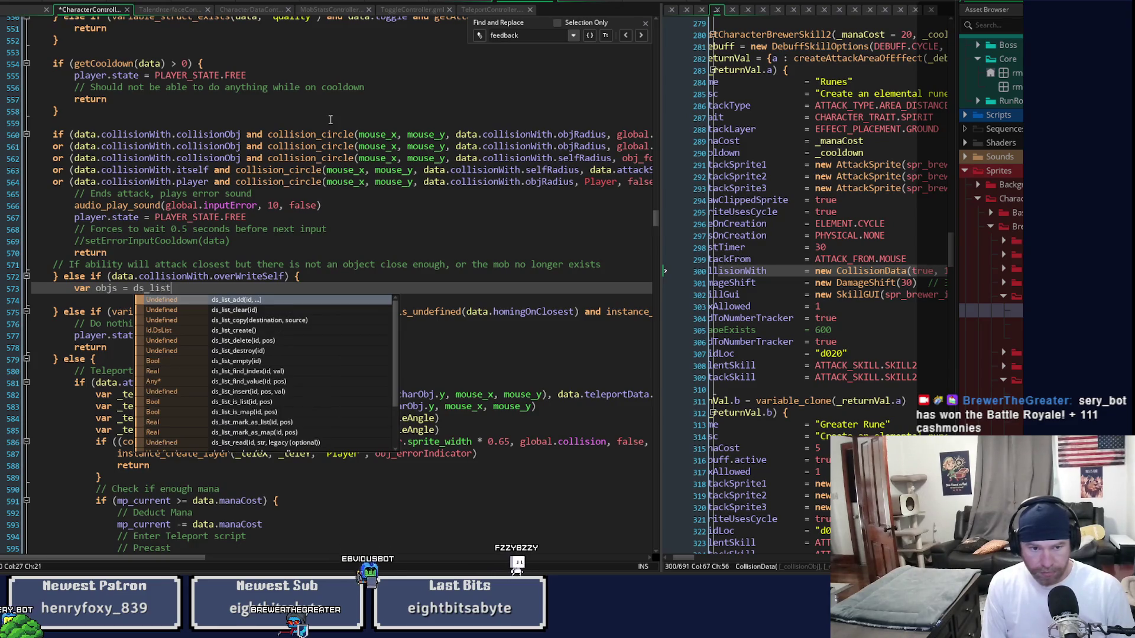
type("_cr")
key("Return")
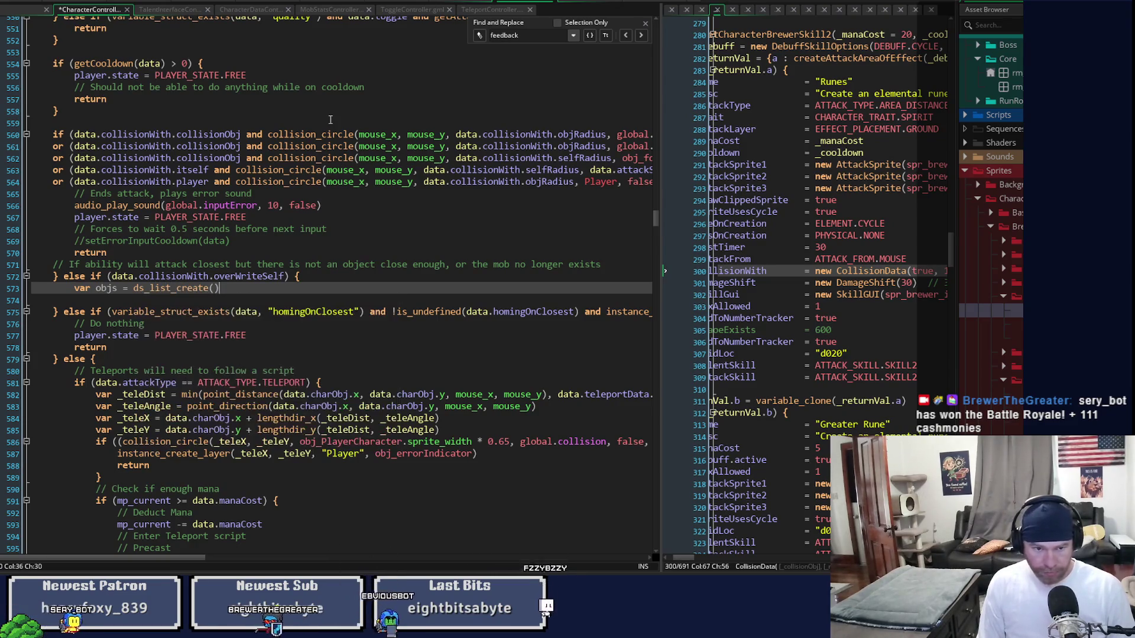
key("Return")
key("Return")
- Add ds_list_destroy(objs) below the list creation to free the list
type("objs")
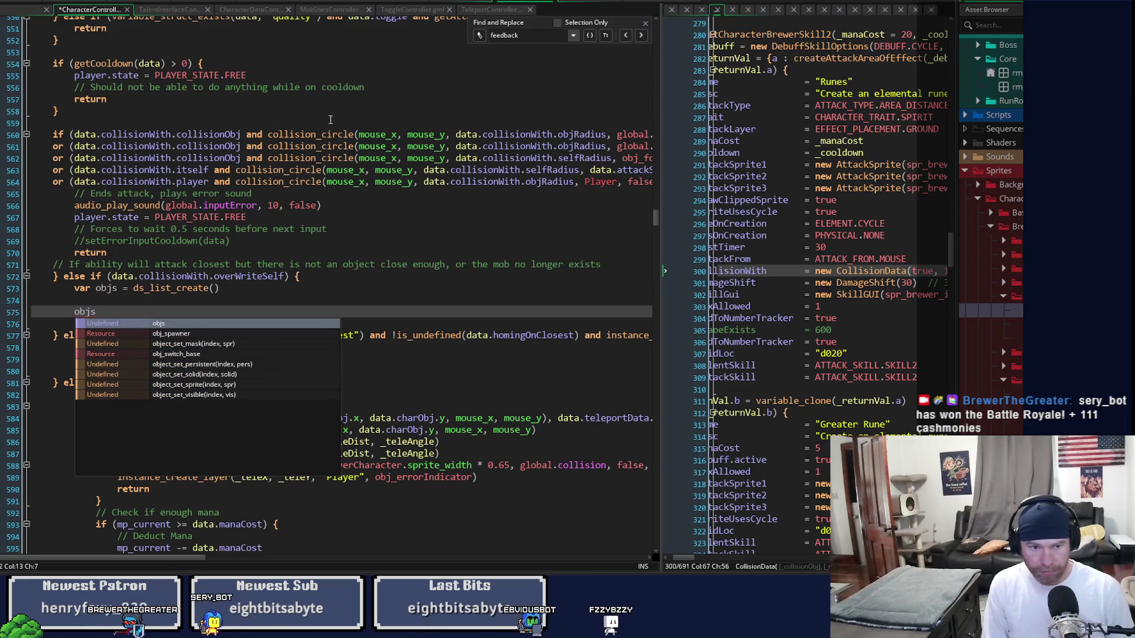
key("BackSpace")
key("BackSpace")
key("BackSpace")
type("ds_list_")
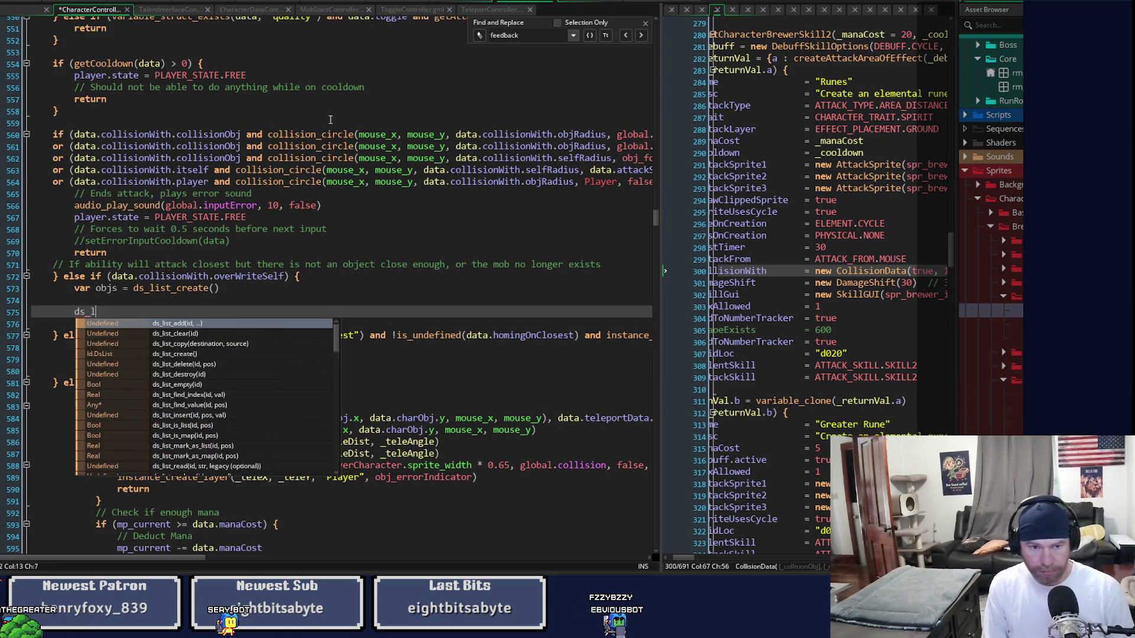
type("d")
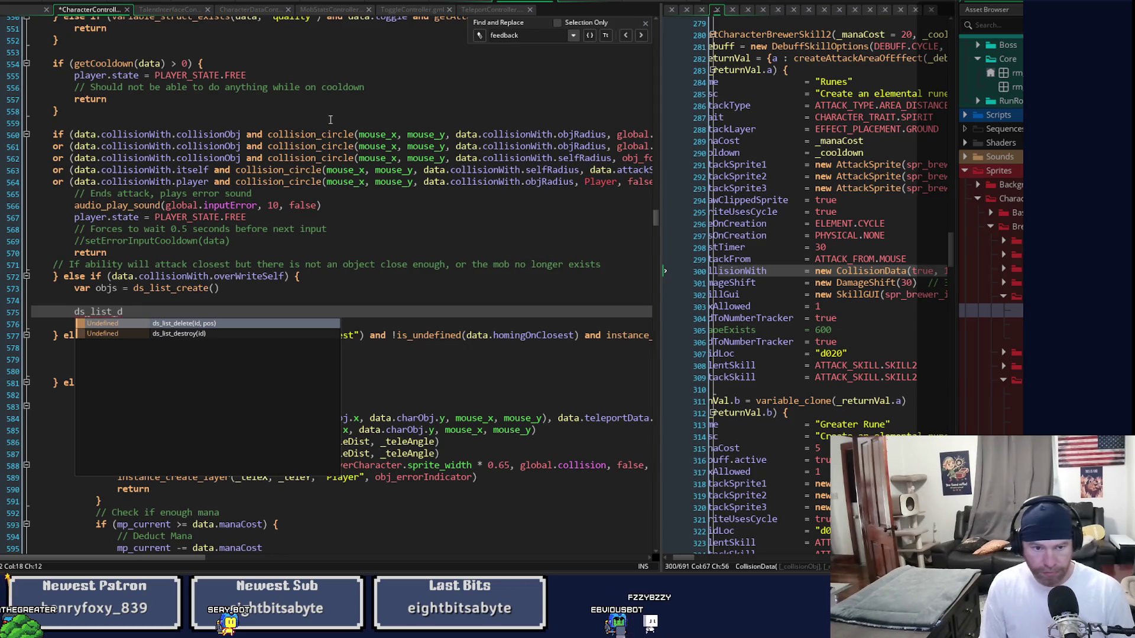
type("es")
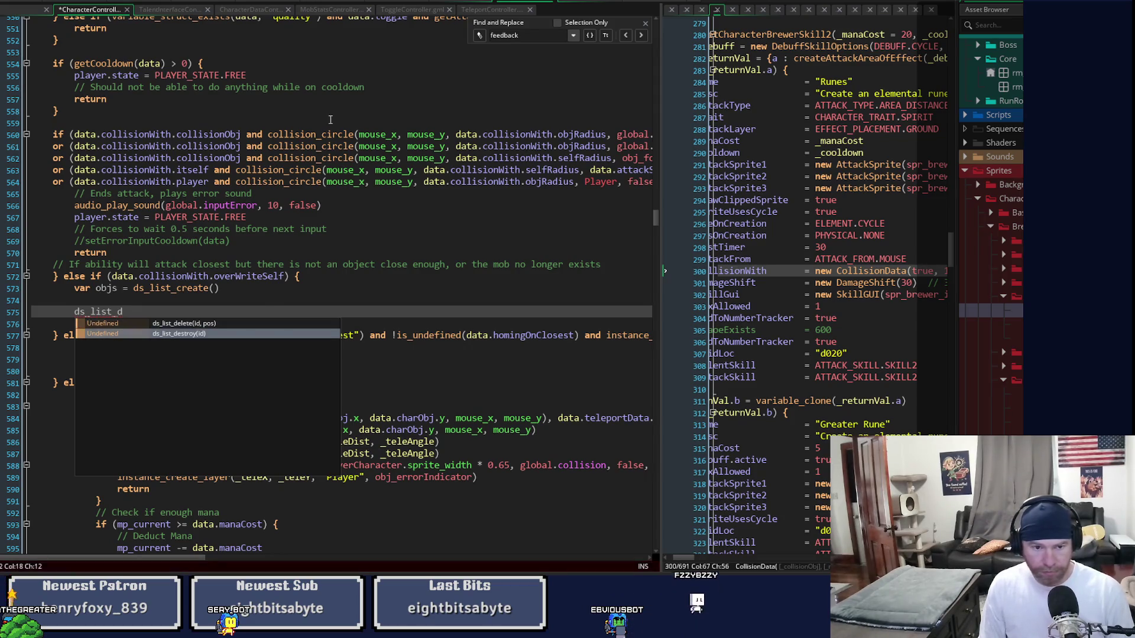
key("Return")
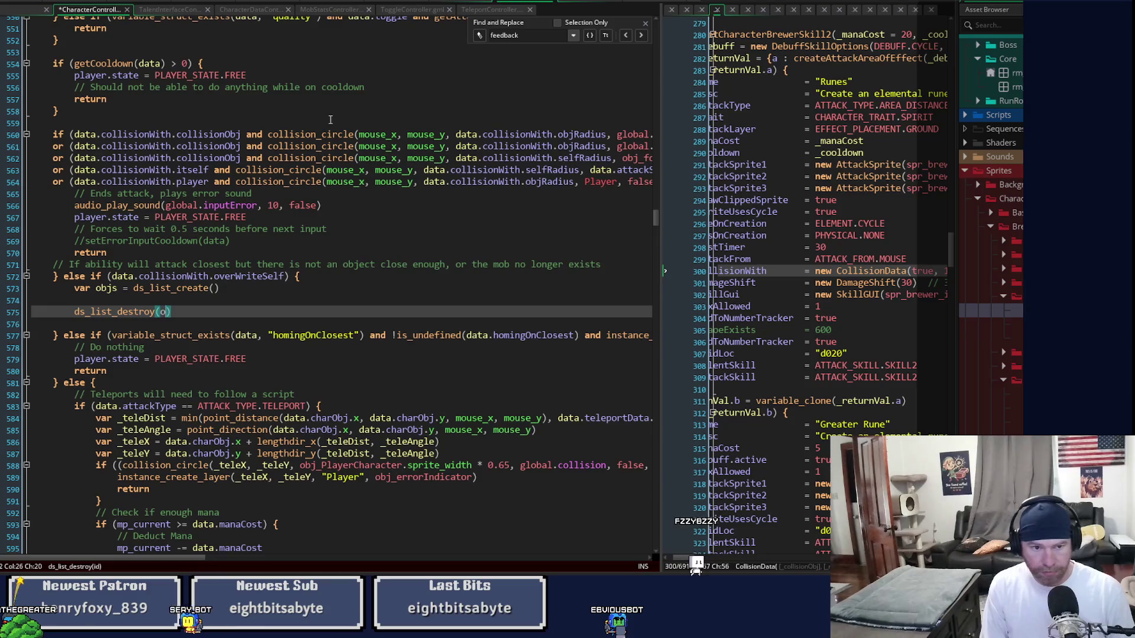
type("bjs")
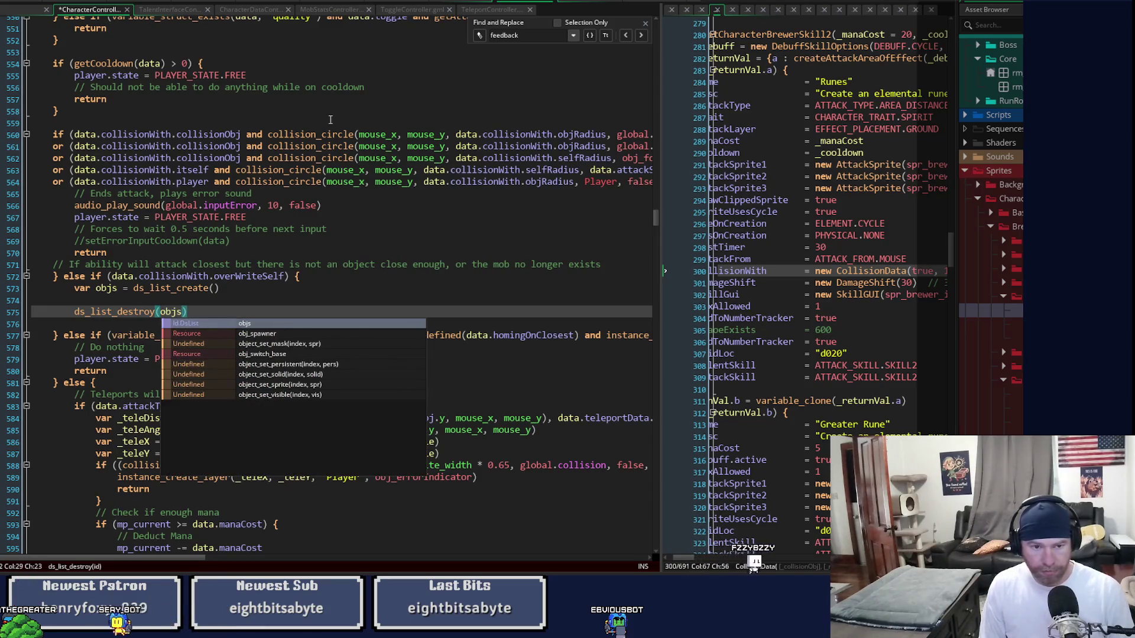
key("Escape")
key("Down")
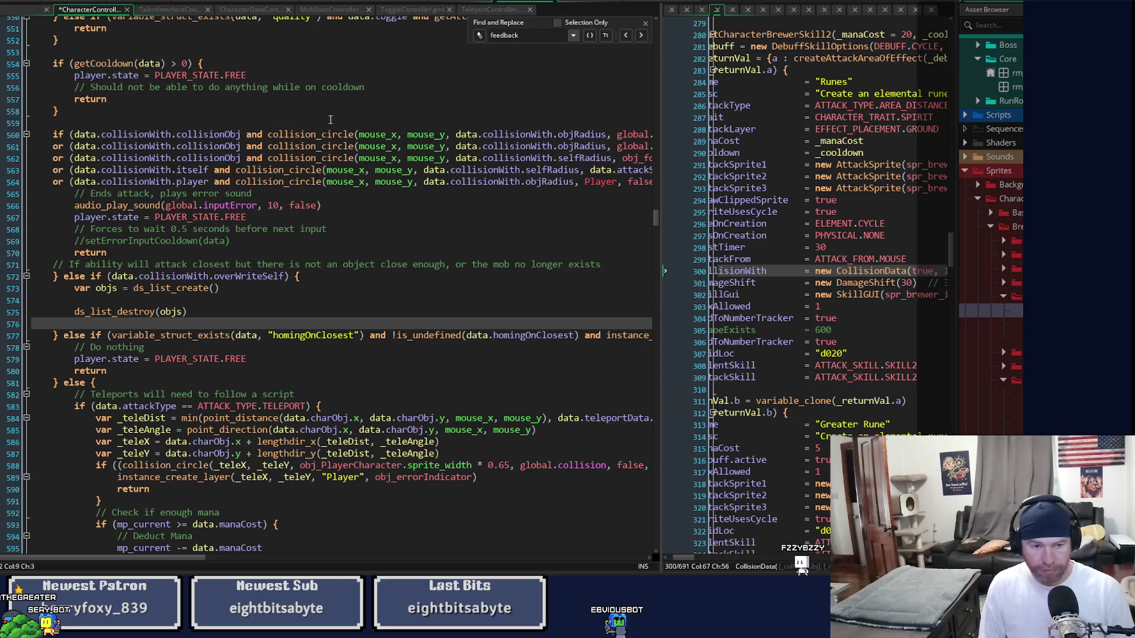
key("BackSpace")
key("Up")
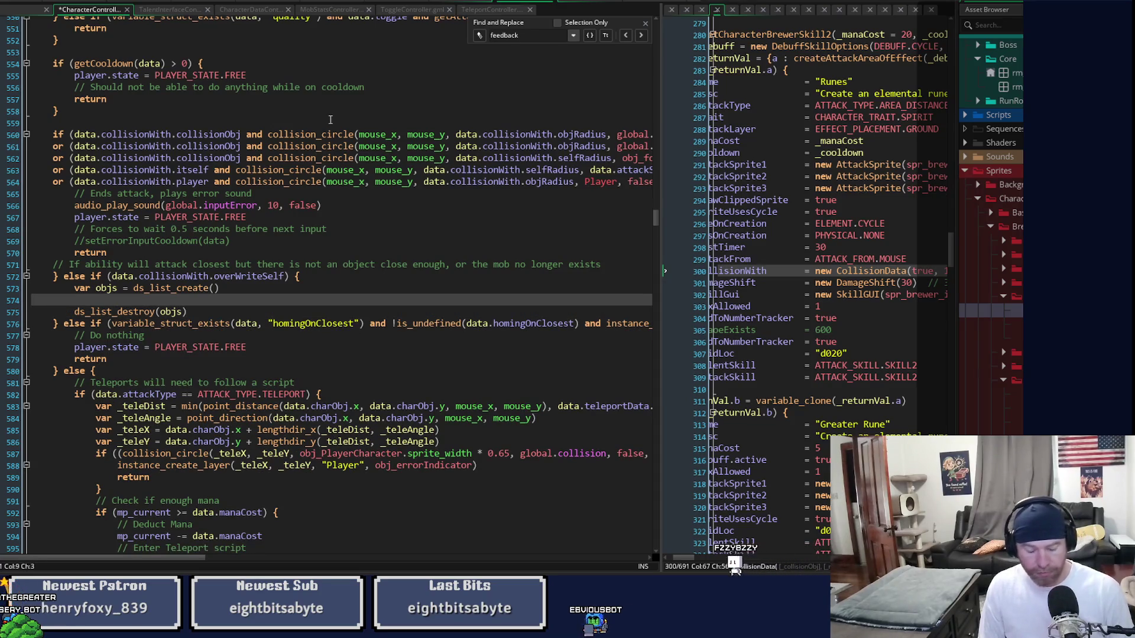
- Insert var numOfObjs assigned to the pasted collision_circle_list call before the cleanup
key("Return")
key("Return")
key("Up")
key("Up")
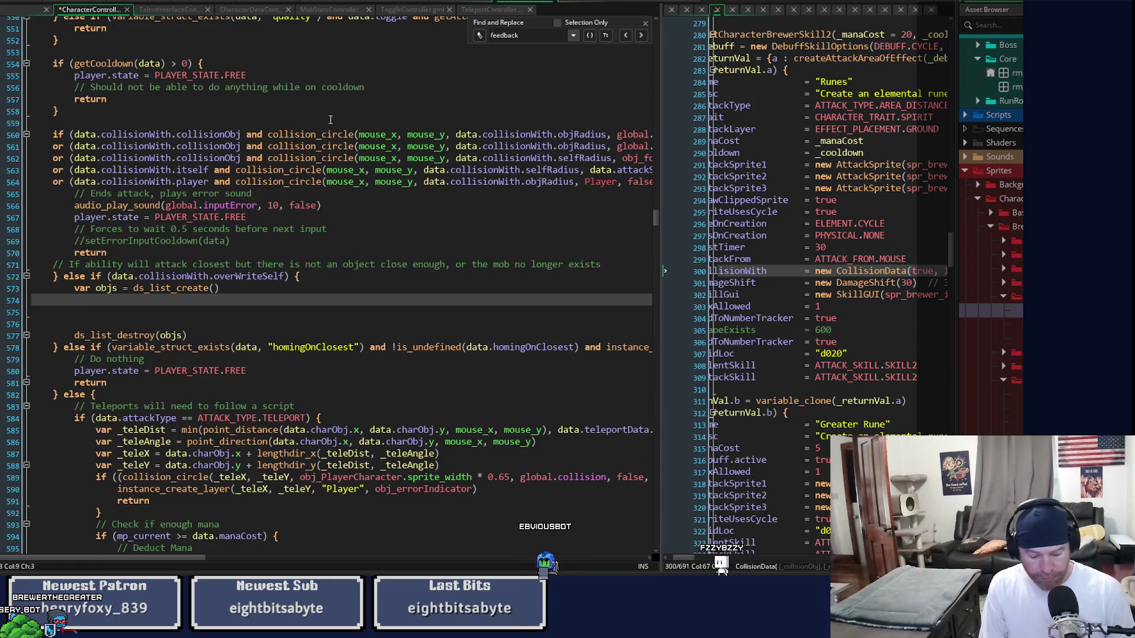
type("var nu")
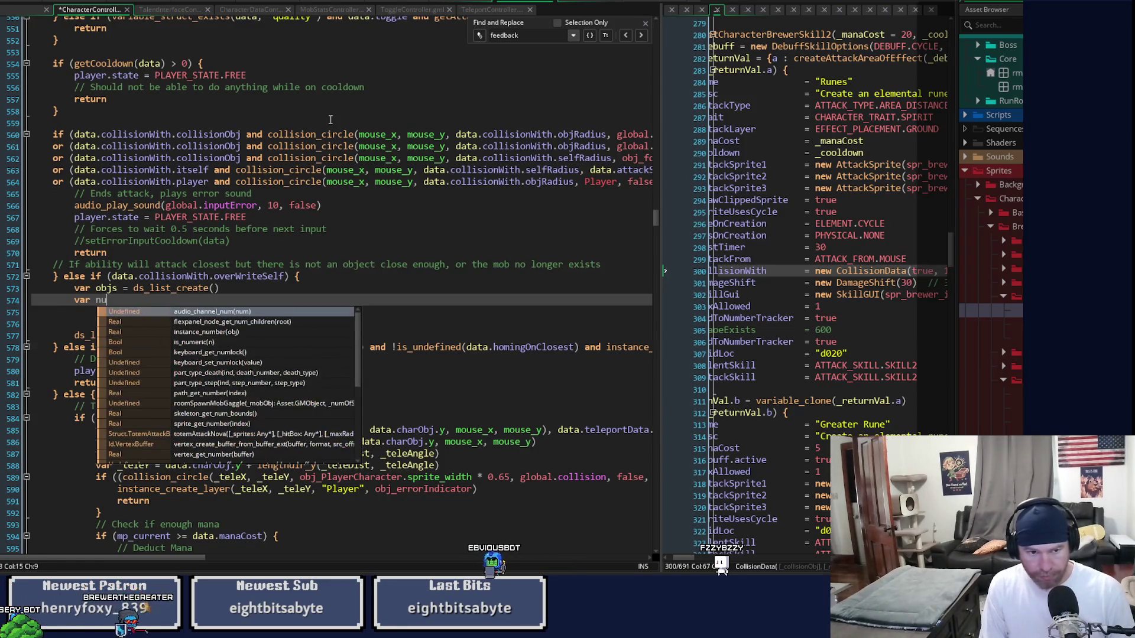
type("mOfObjs =")
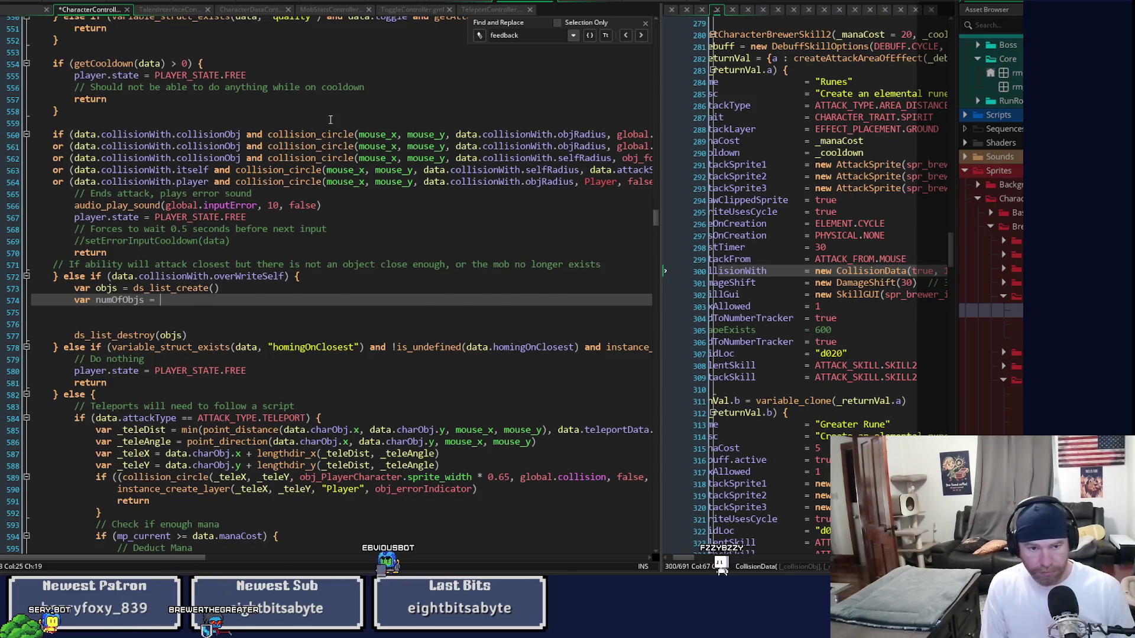
key("ctrl+v")
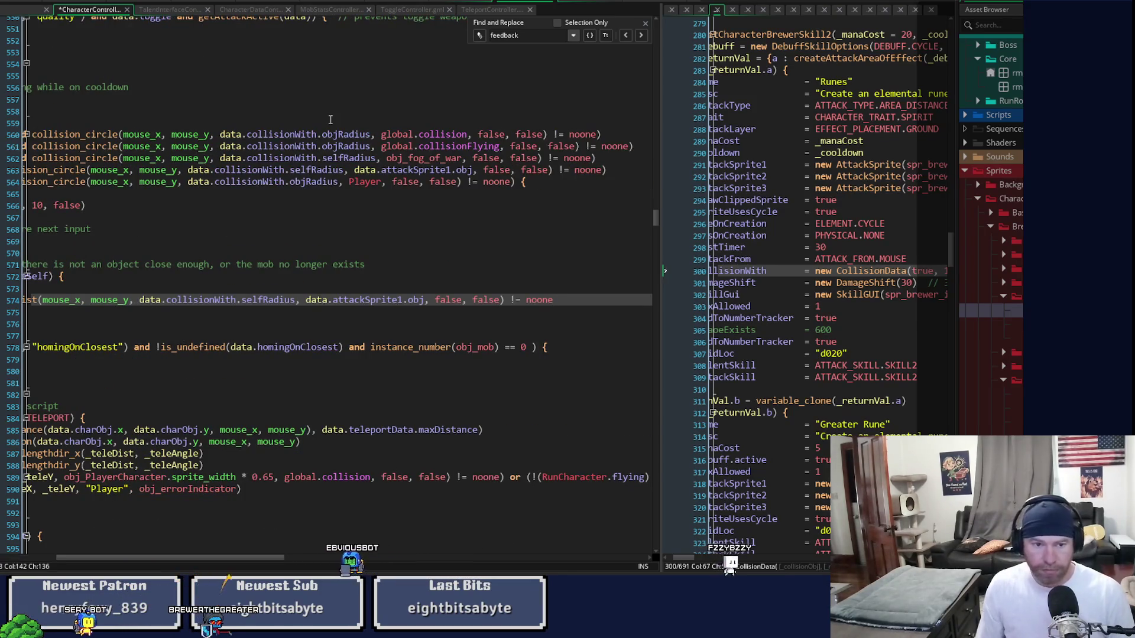
- Complete the collision_circle_list call with objs as the list argument and false for ordering
key("Home")
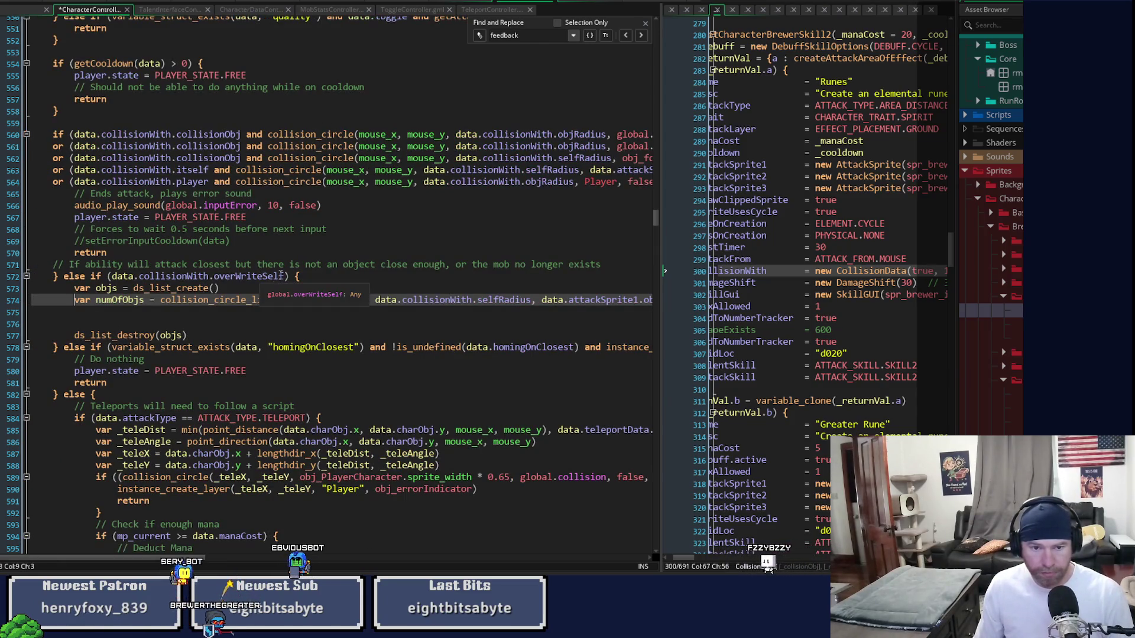
left_click(290, 310)
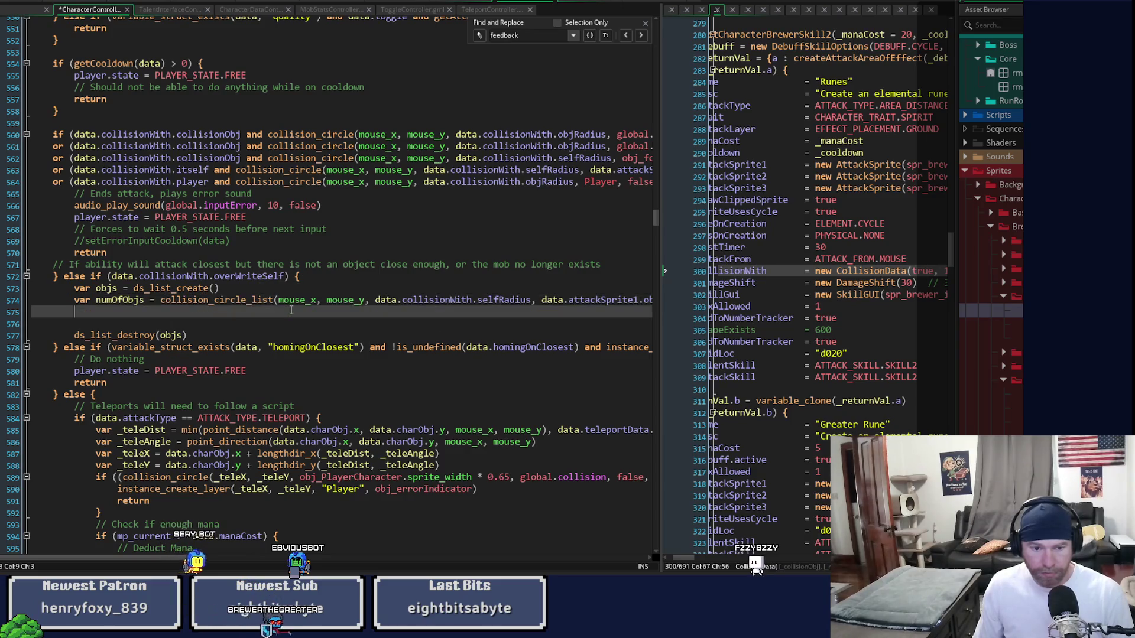
left_click(296, 298)
key("Right")
key("Right")
key("Right")
key("Right")
key("Right")
key("Right")
key("Right")
key("Right")
key("Right")
key("Left")
key("Right")
key("Right")
key("Right")
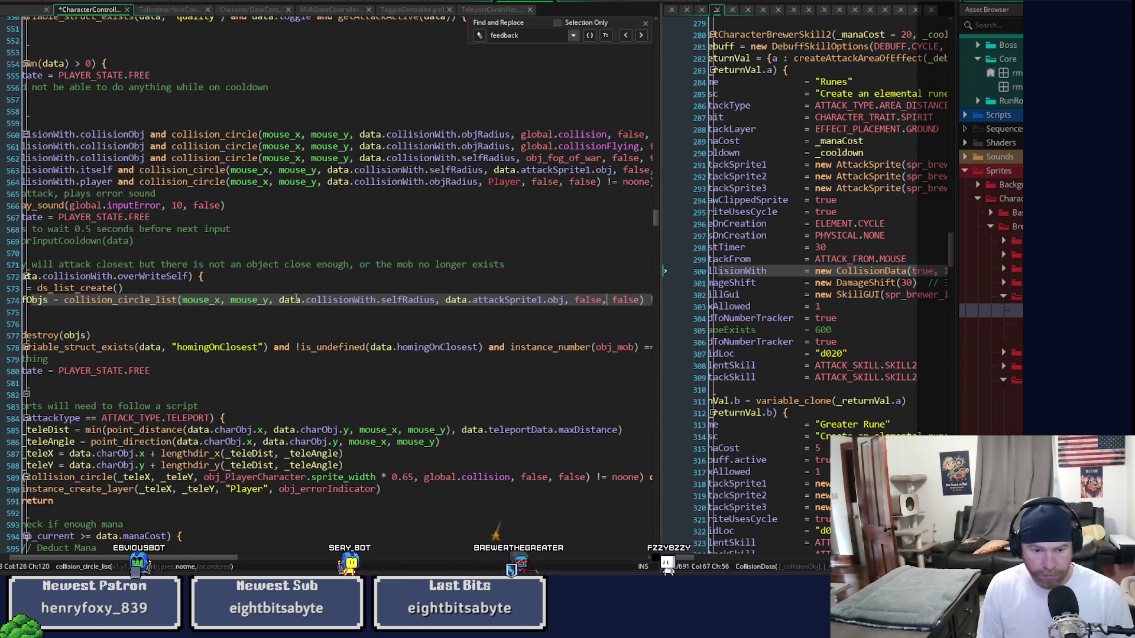
key("Right")
type(",")
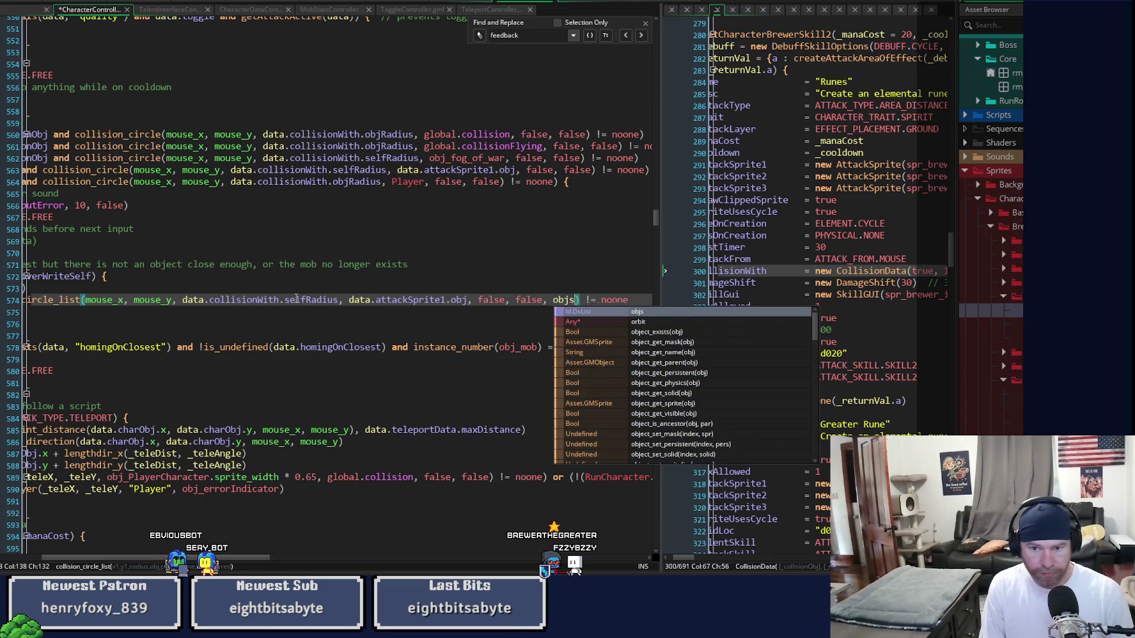
key("Return")
type("false")
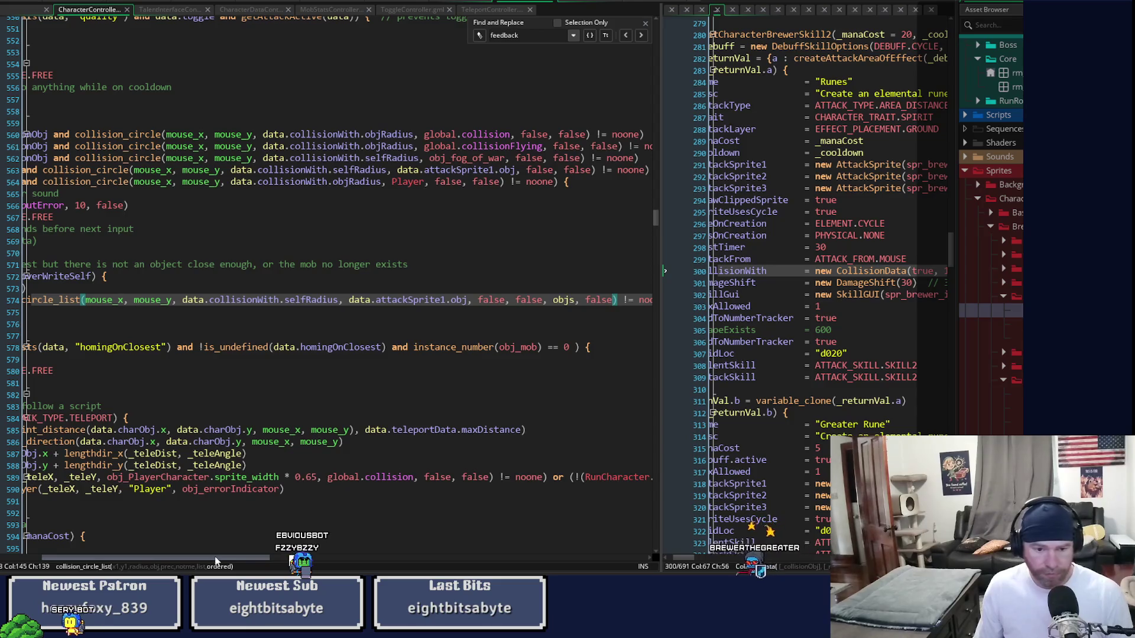
left_click_drag(182, 564, 125, 566)
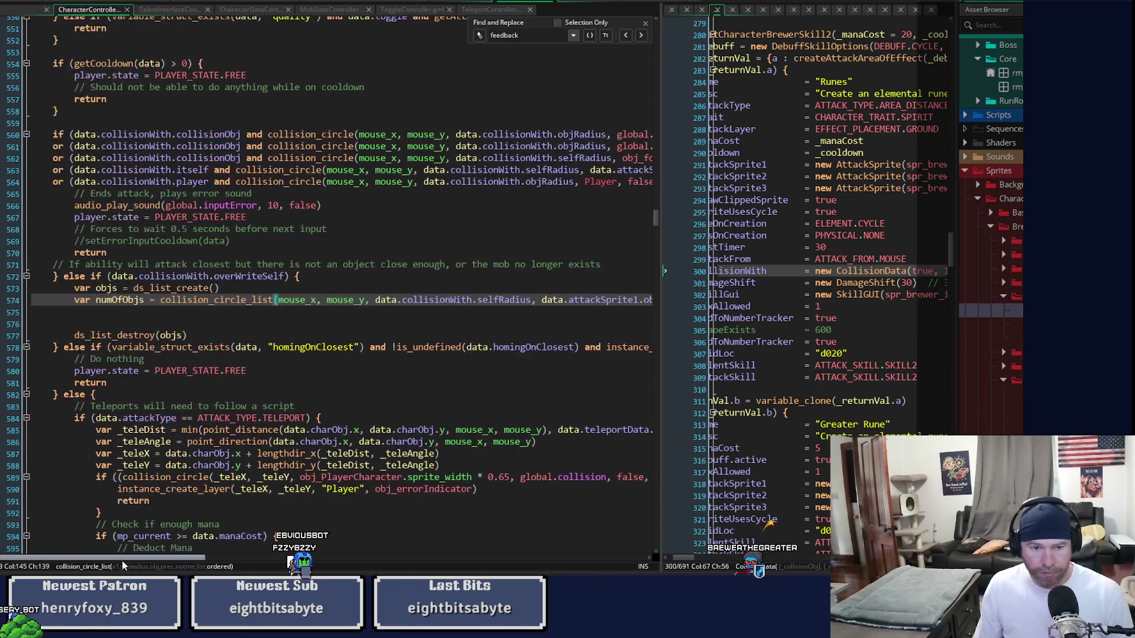
left_click(101, 313)
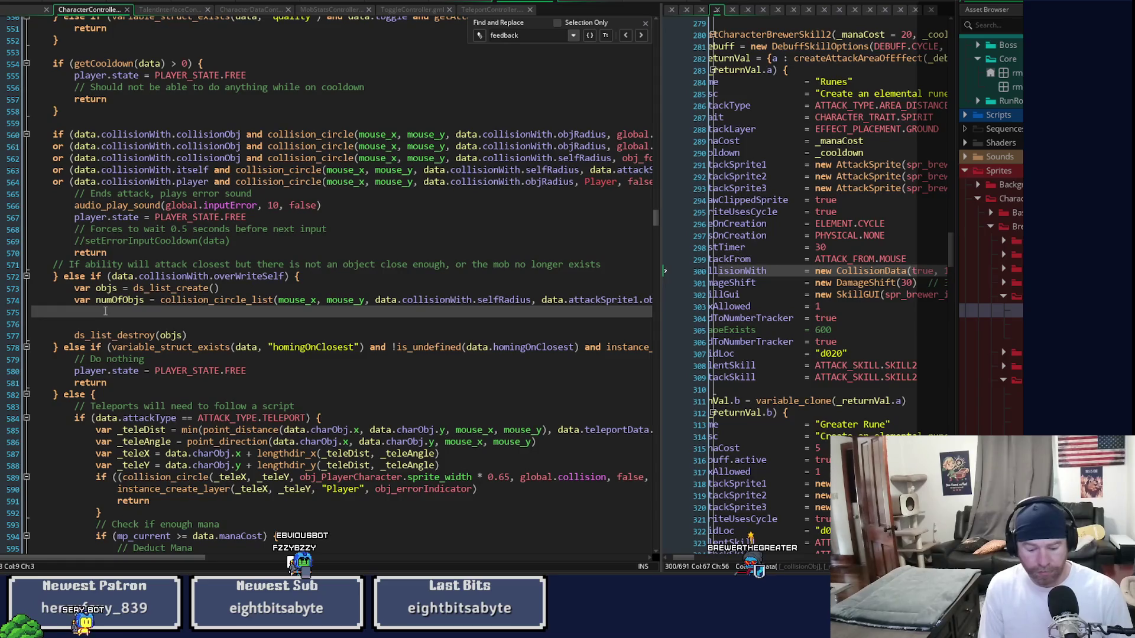
- Write a for loop from i = 0 to ds_list_size(objs) calling instance_destroy(objs[| i])
type("if (")
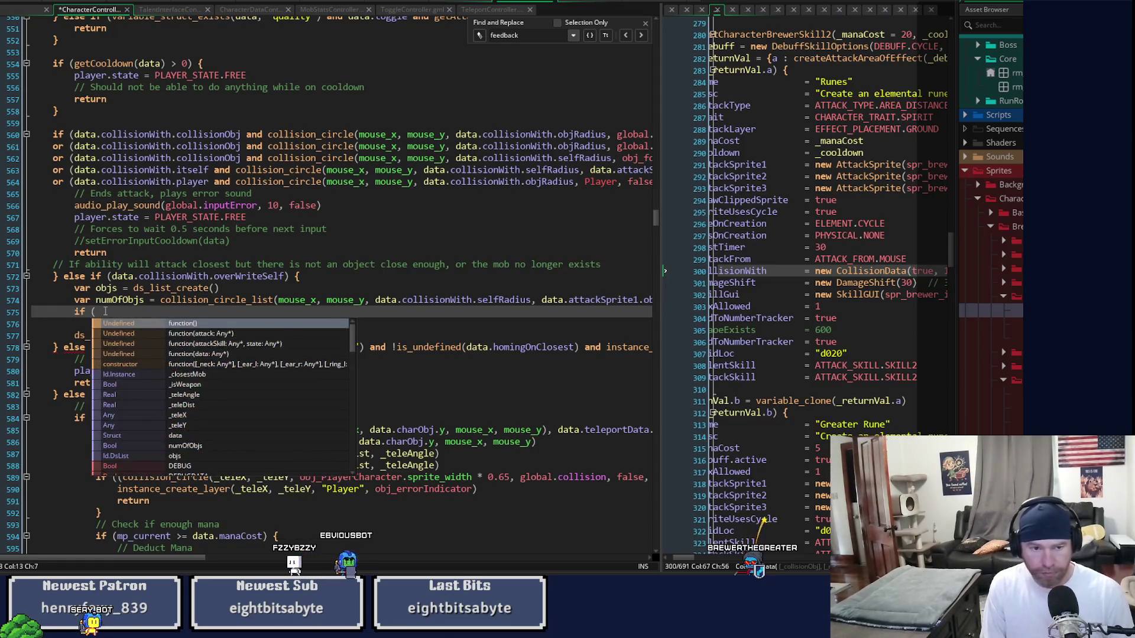
key("BackSpace")
key("BackSpace")
key("BackSpace")
key("BackSpace")
type("for ")
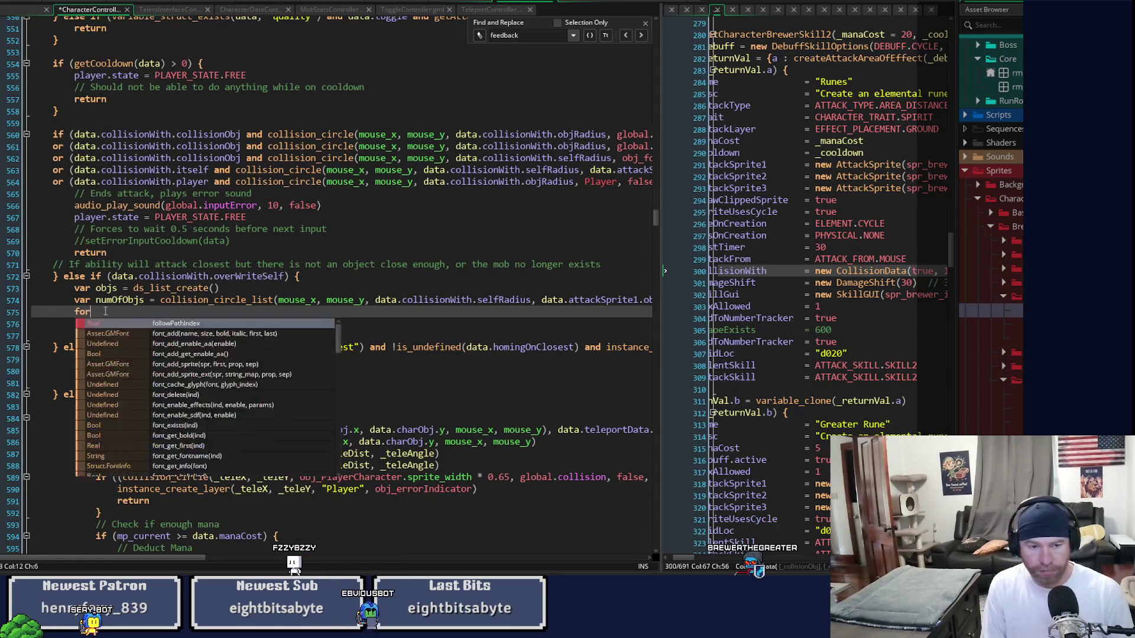
type("(va")
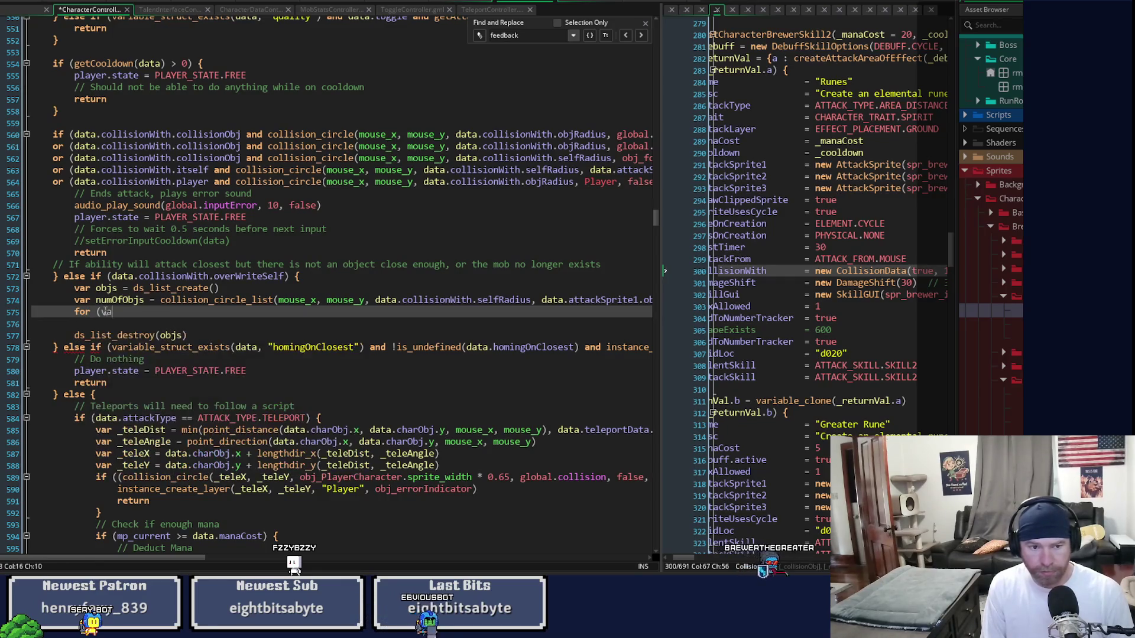
type("r i =")
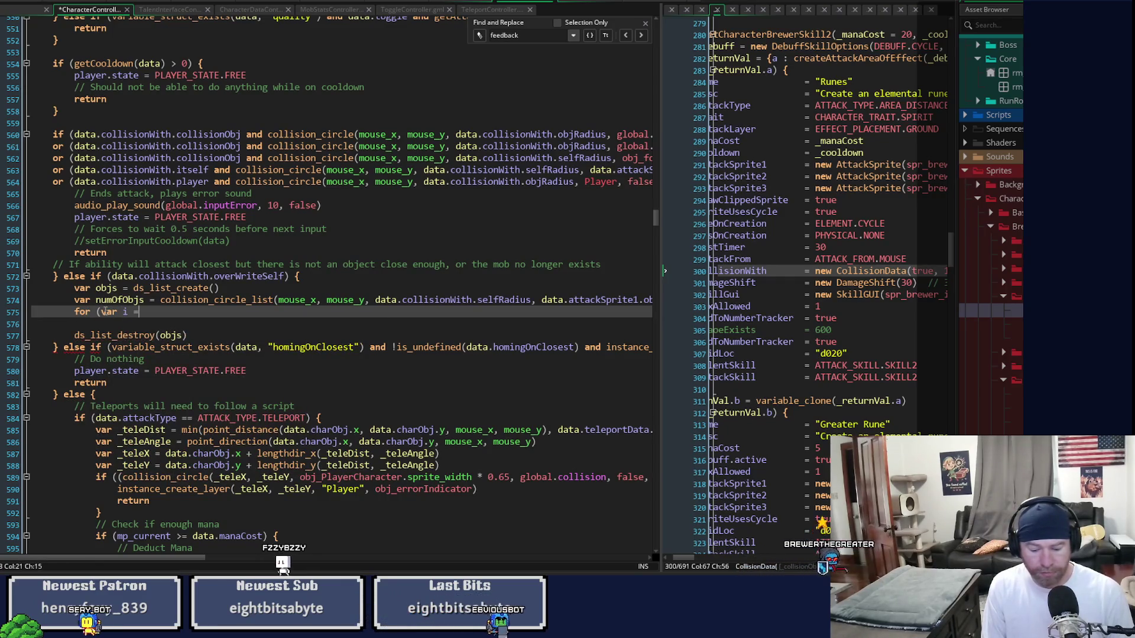
type(" 0")
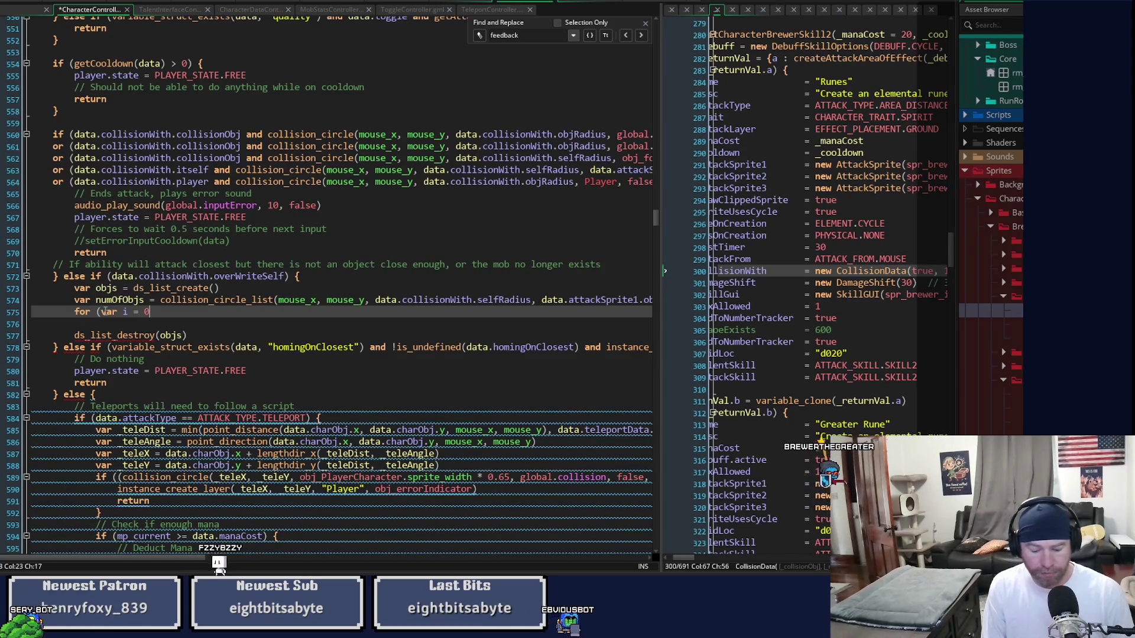
type("; i <")
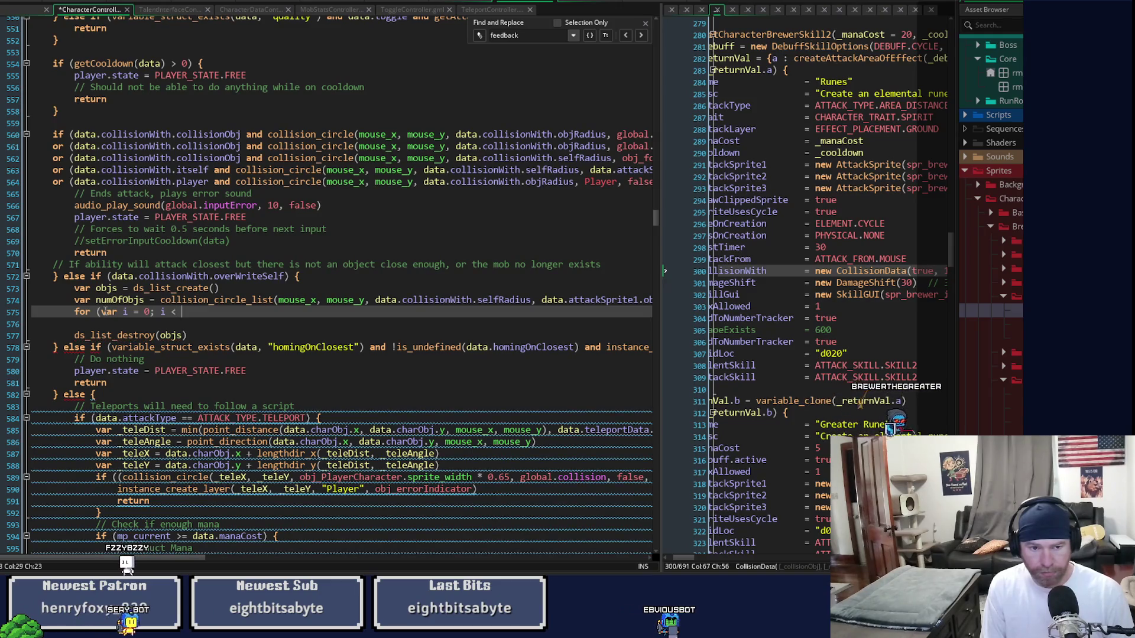
type("arr")
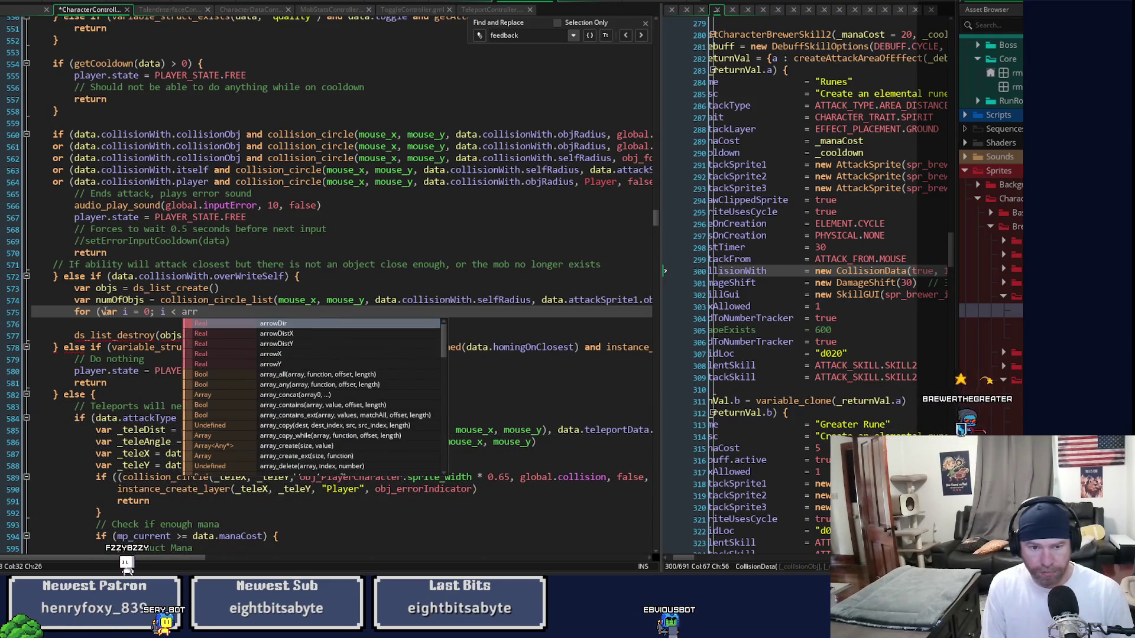
type("ay_")
key("BackSpace")
key("BackSpace")
key("BackSpace")
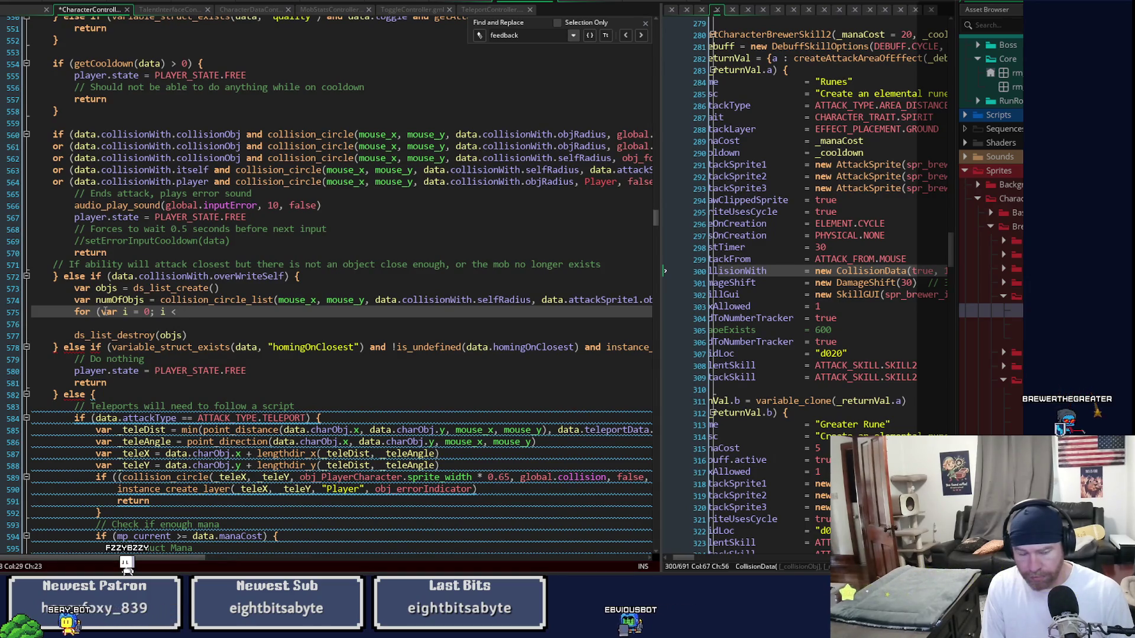
type("ds_lis")
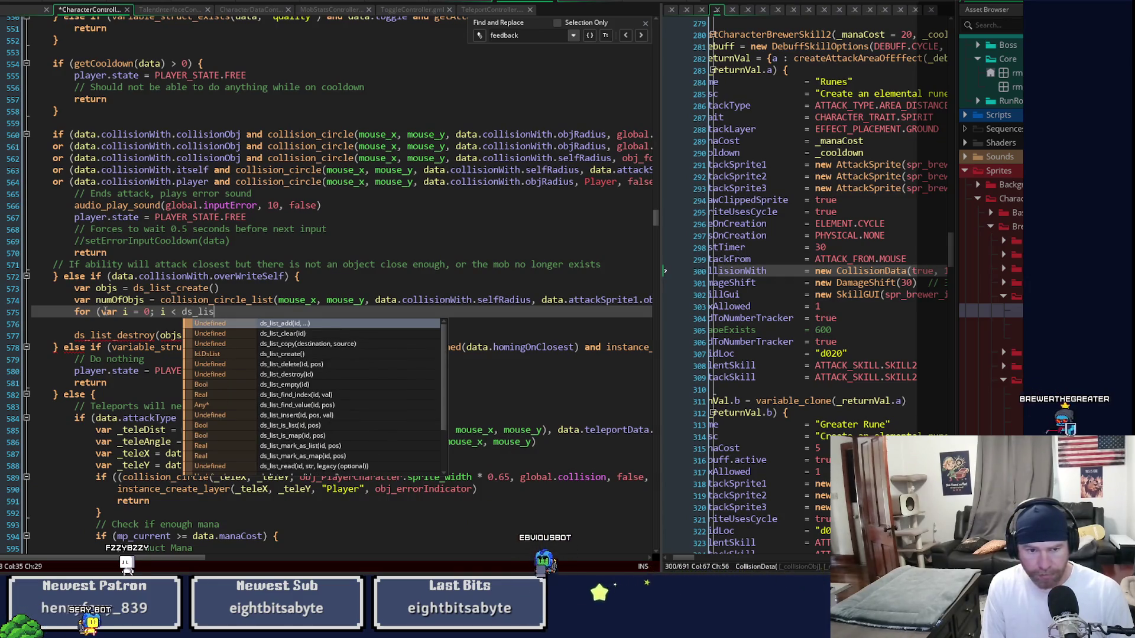
type("t_l")
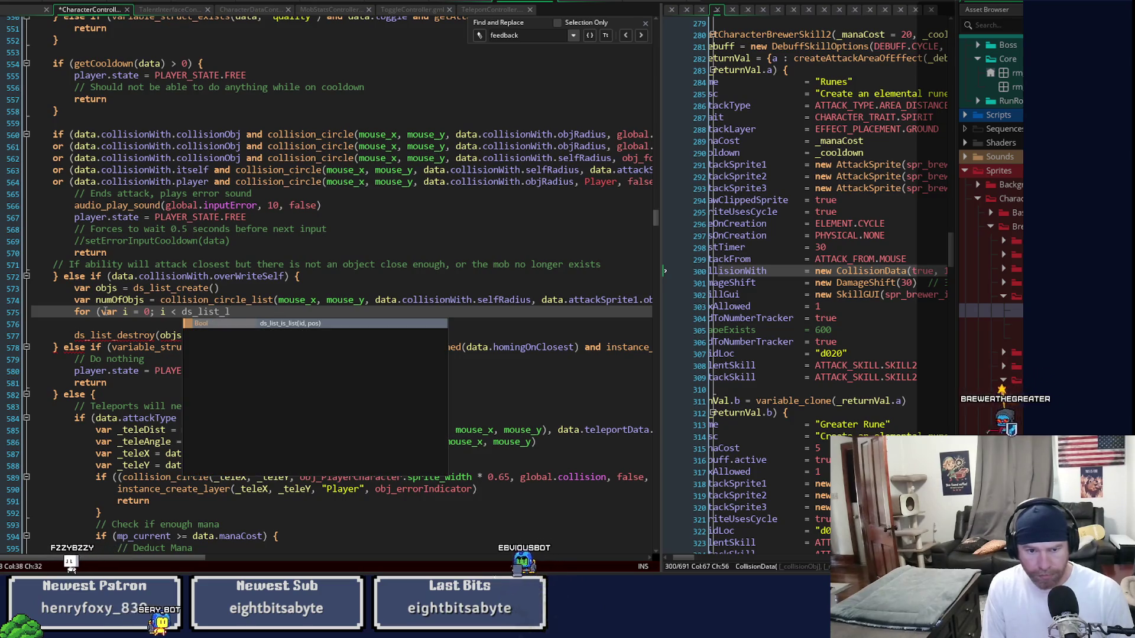
key("Return")
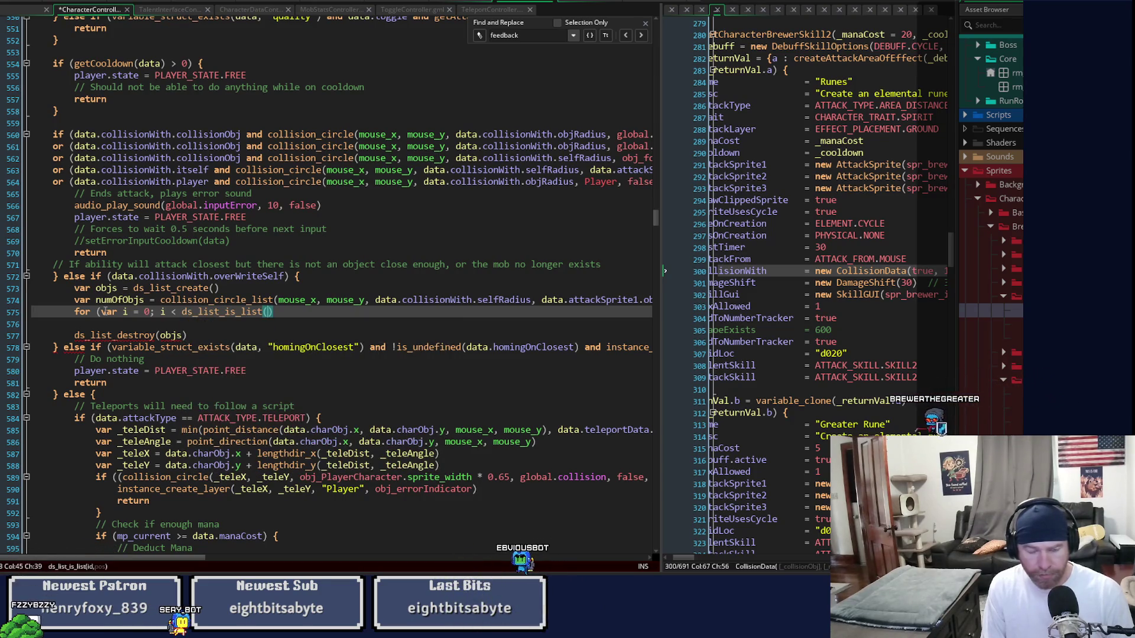
key("BackSpace")
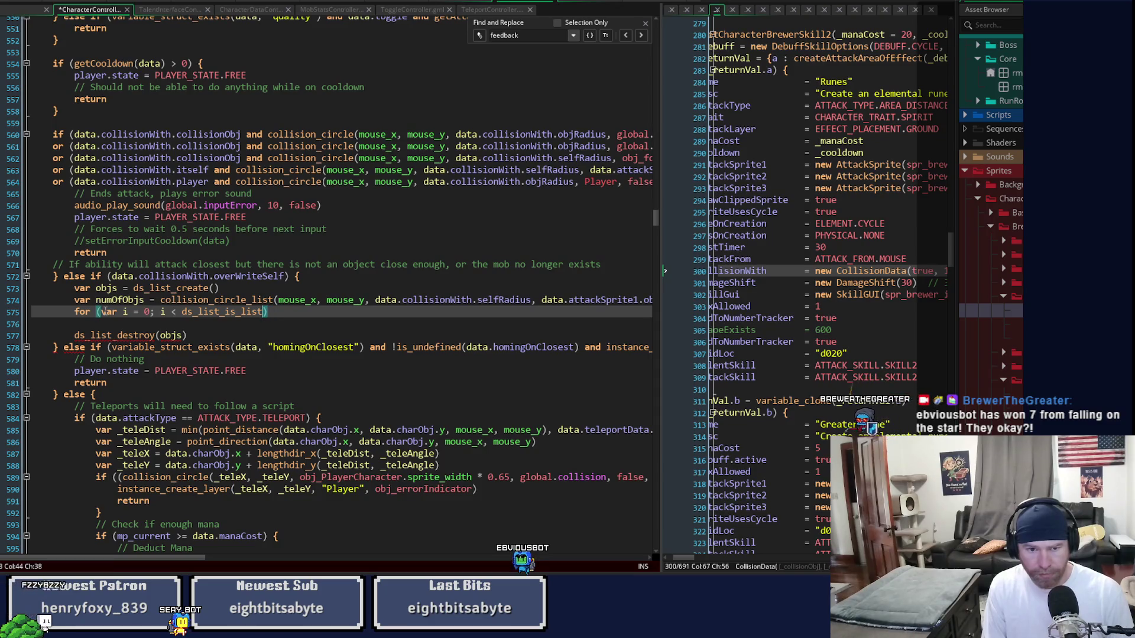
key("Delete")
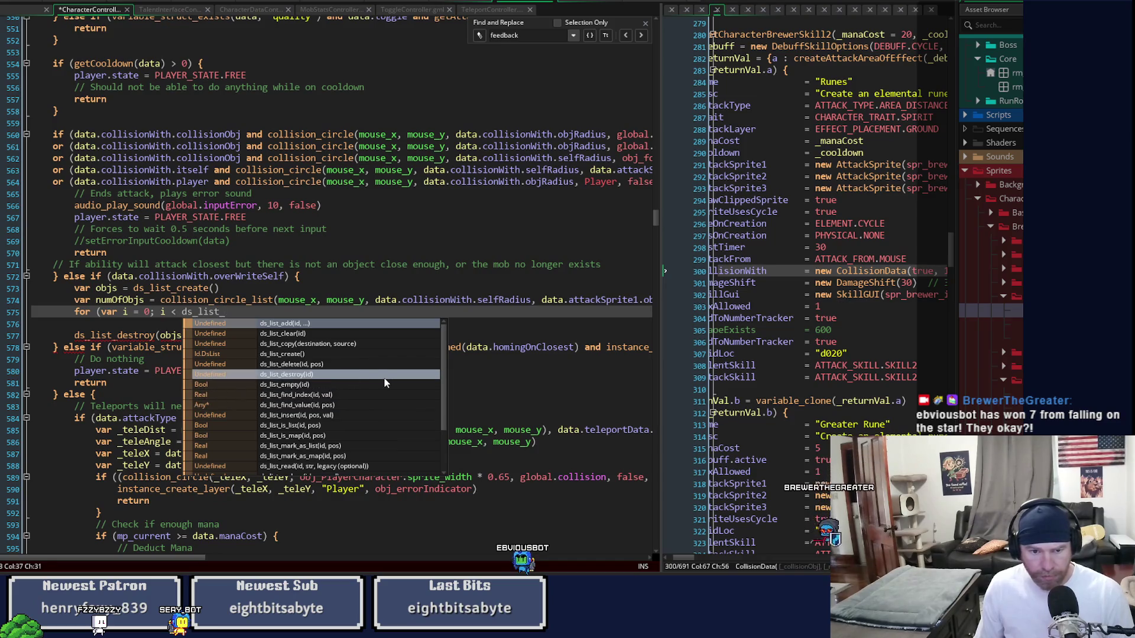
scroll(384, 383, "down", 3)
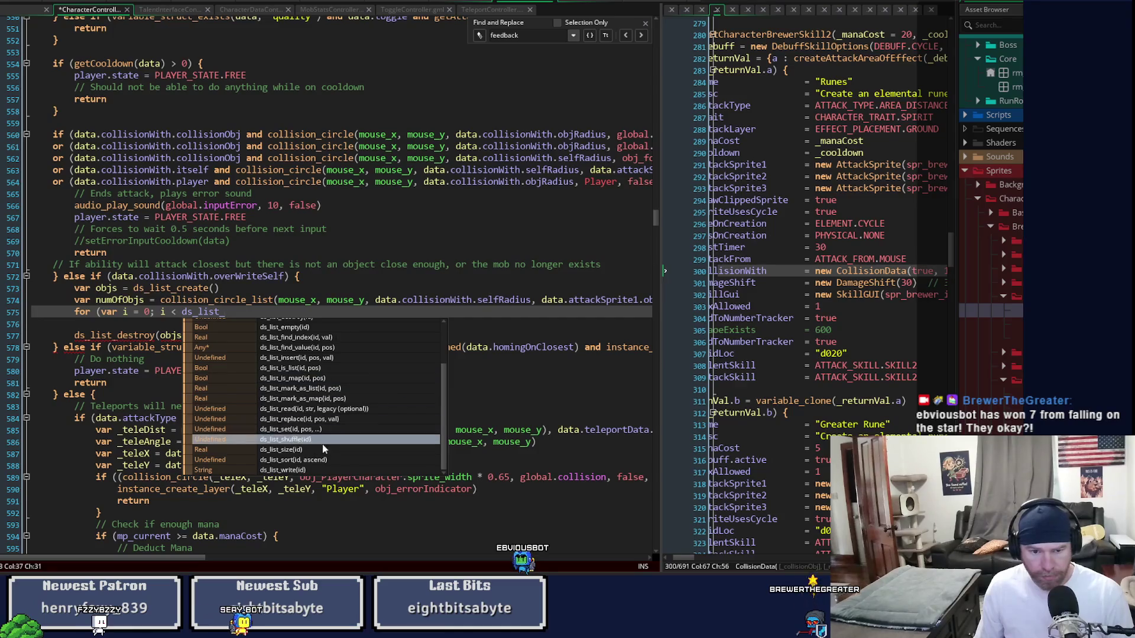
left_click(322, 450)
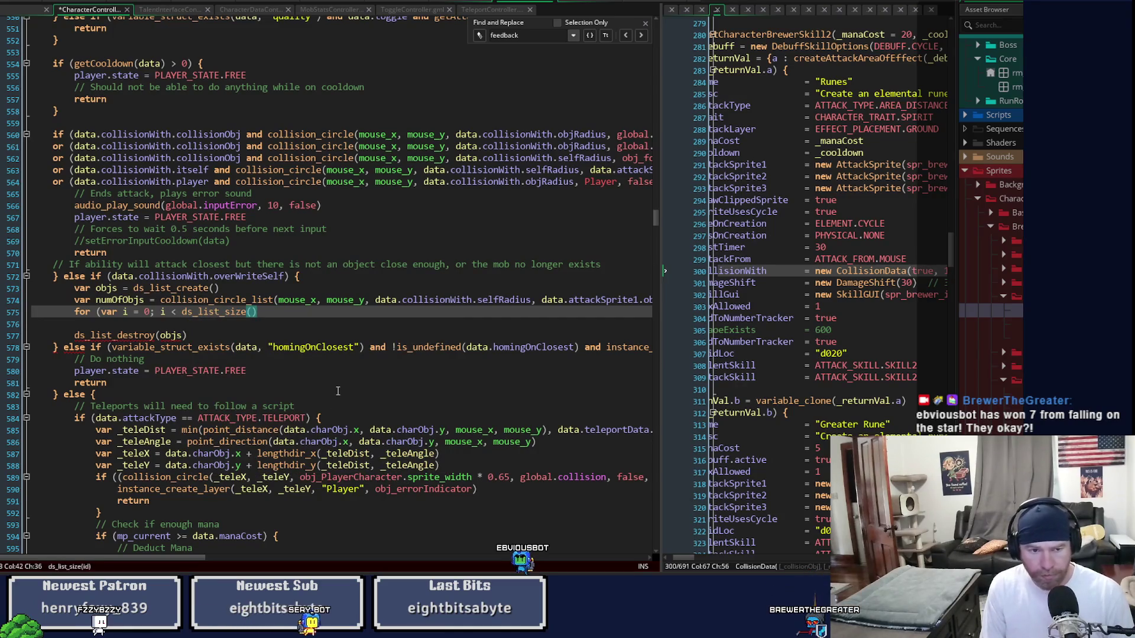
type("bjs);")
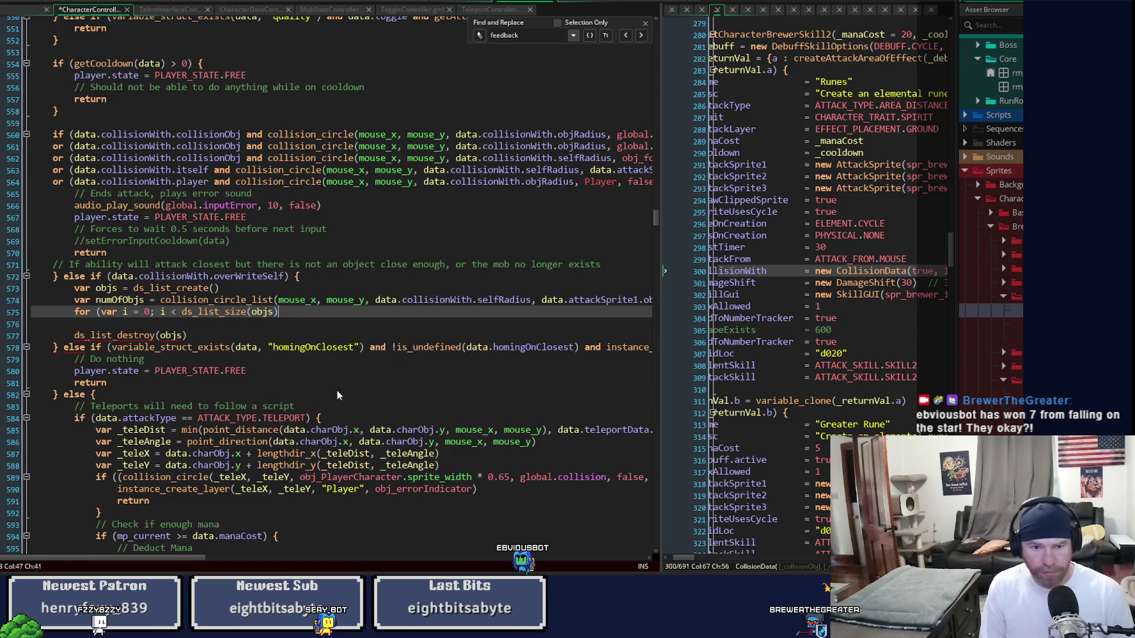
type(" i++")
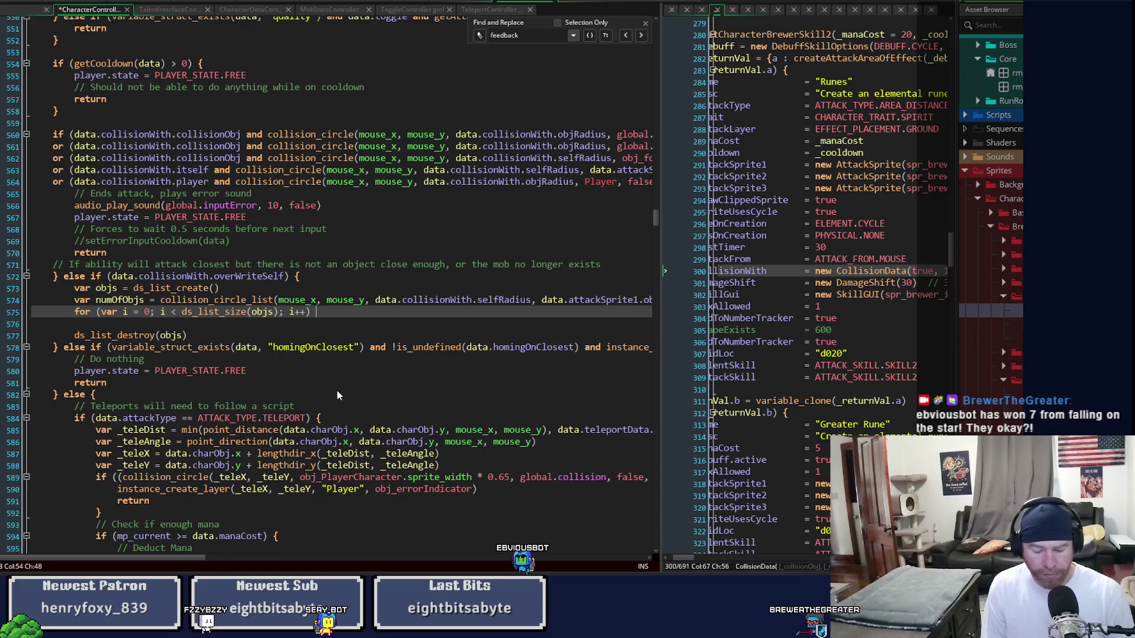
type(") {")
key("Return")
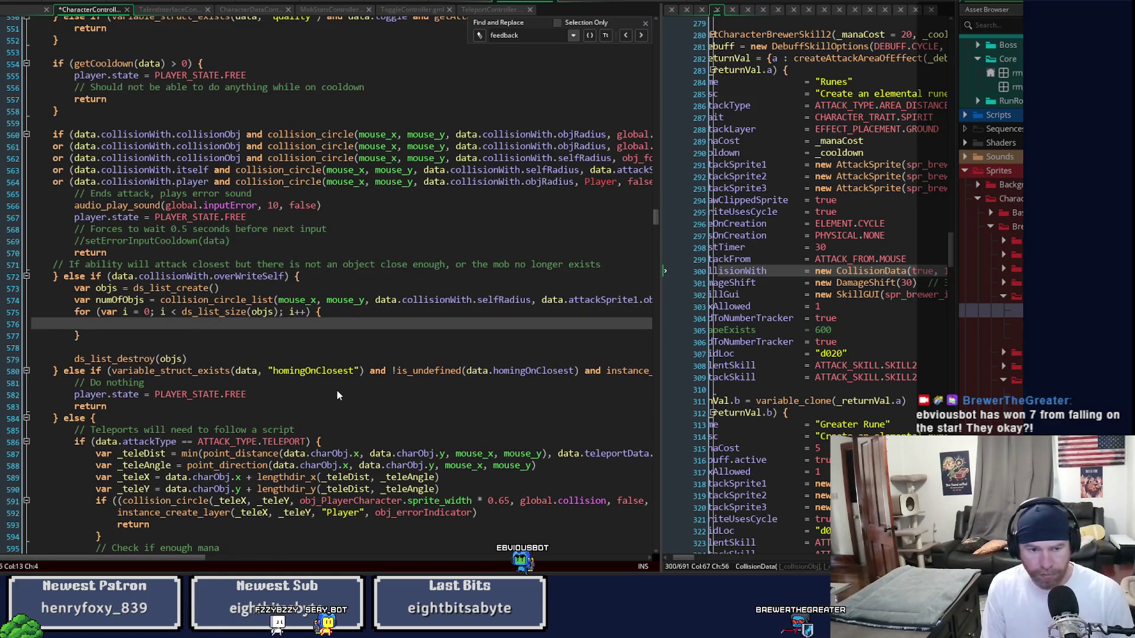
type("in")
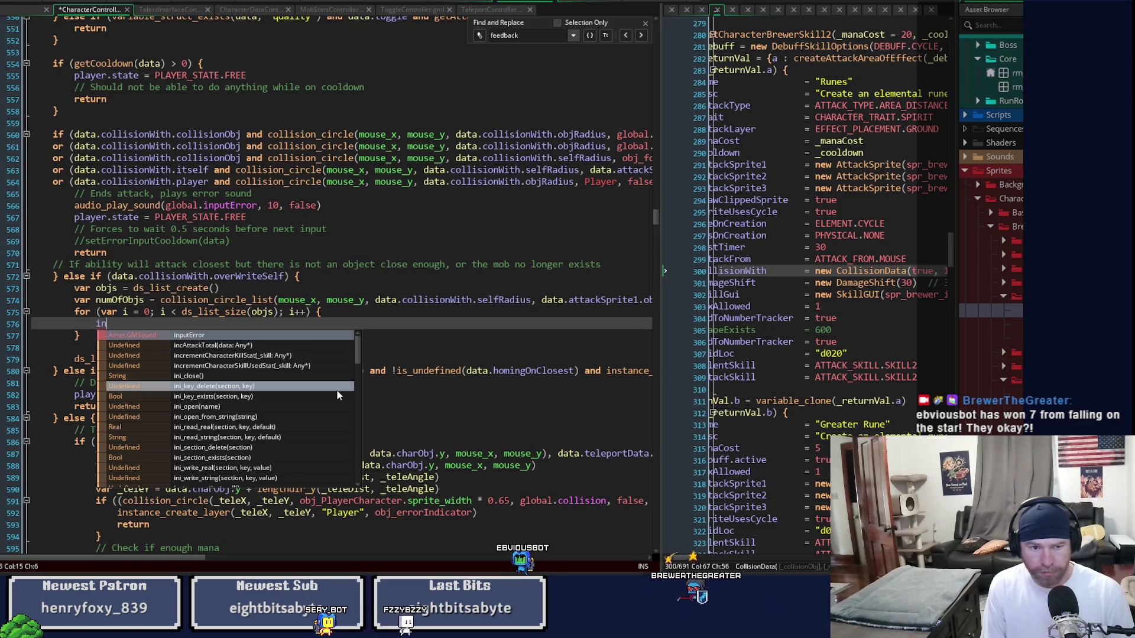
type("stance")
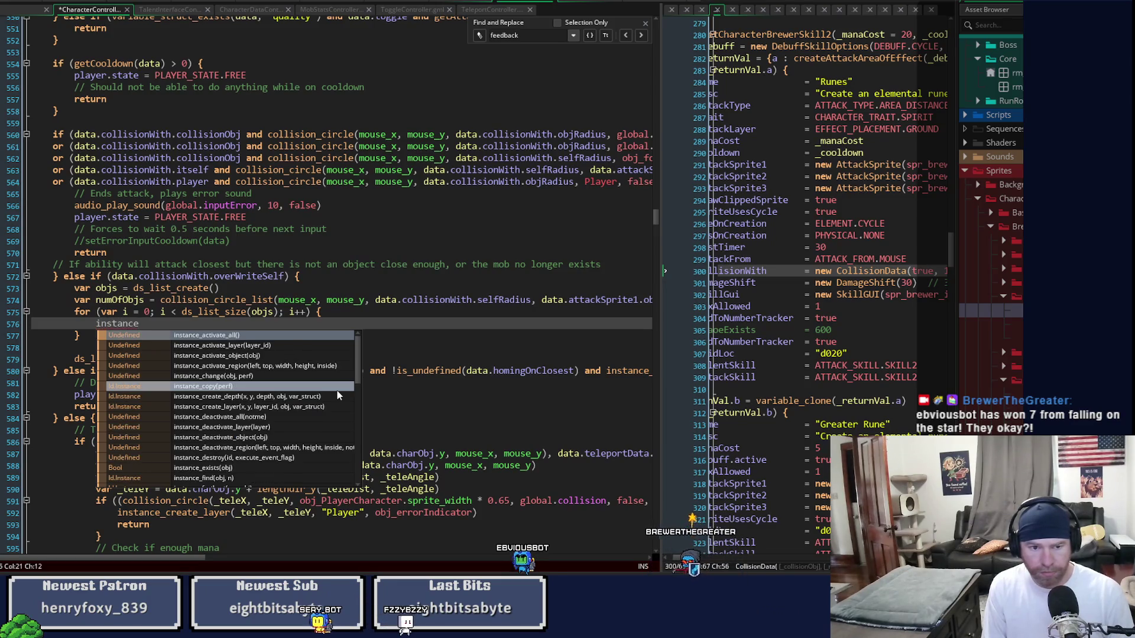
type("_d")
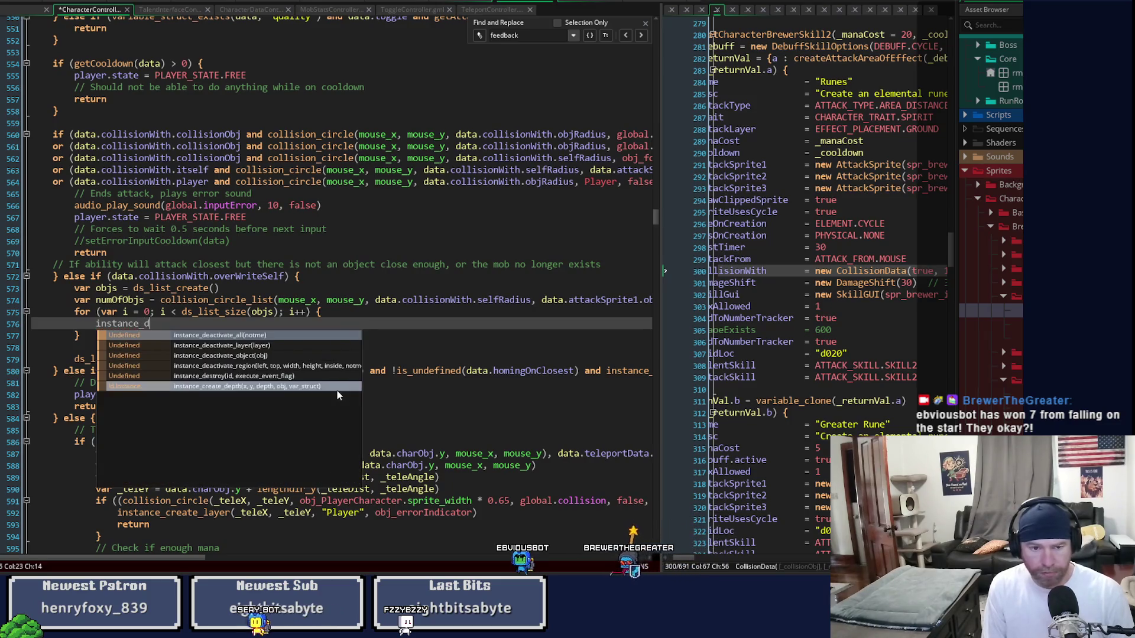
type("estroy")
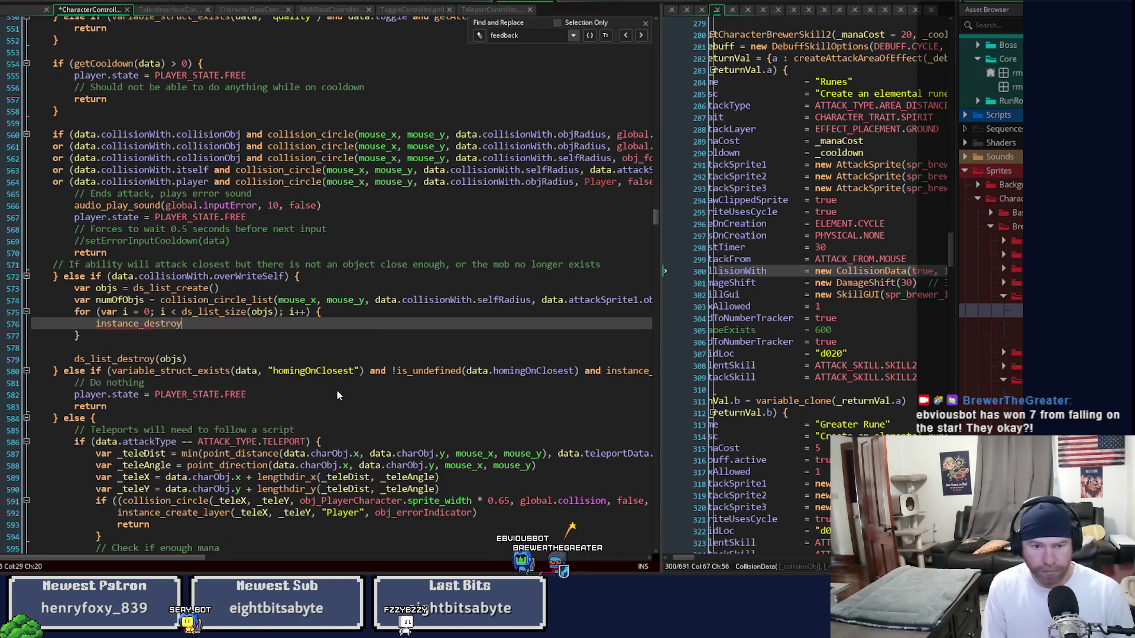
type("(")
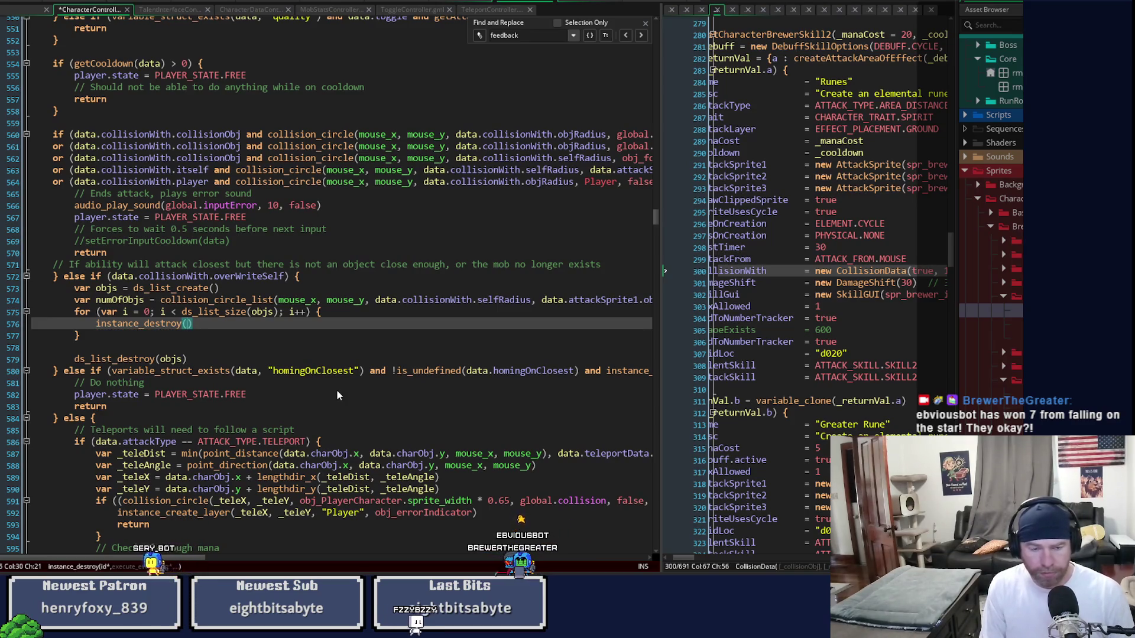
type("objs")
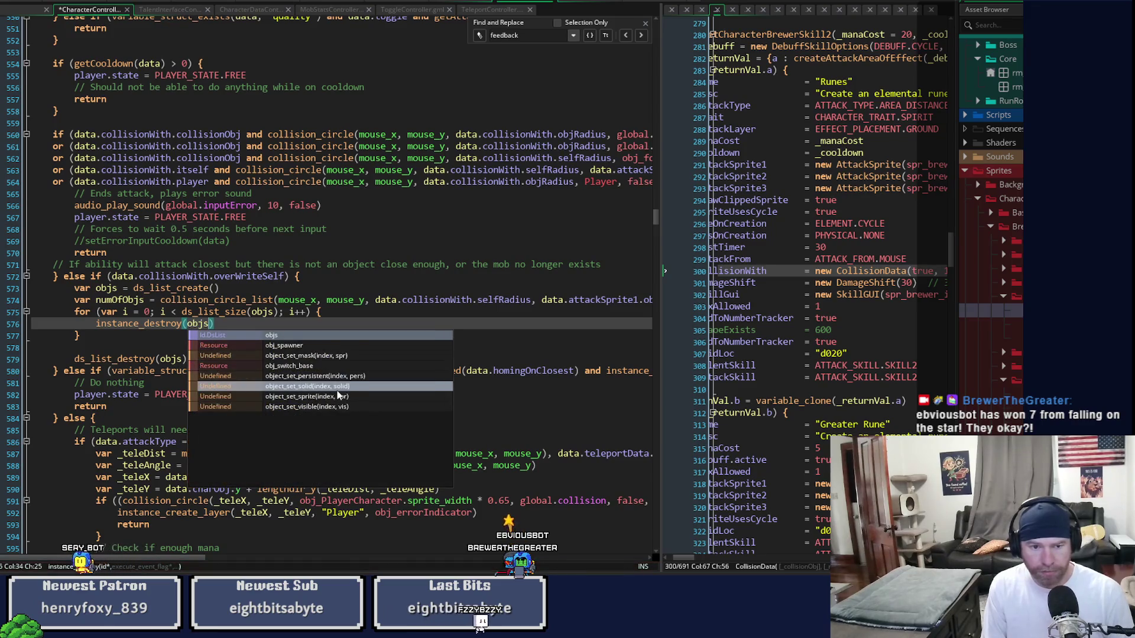
type("[")
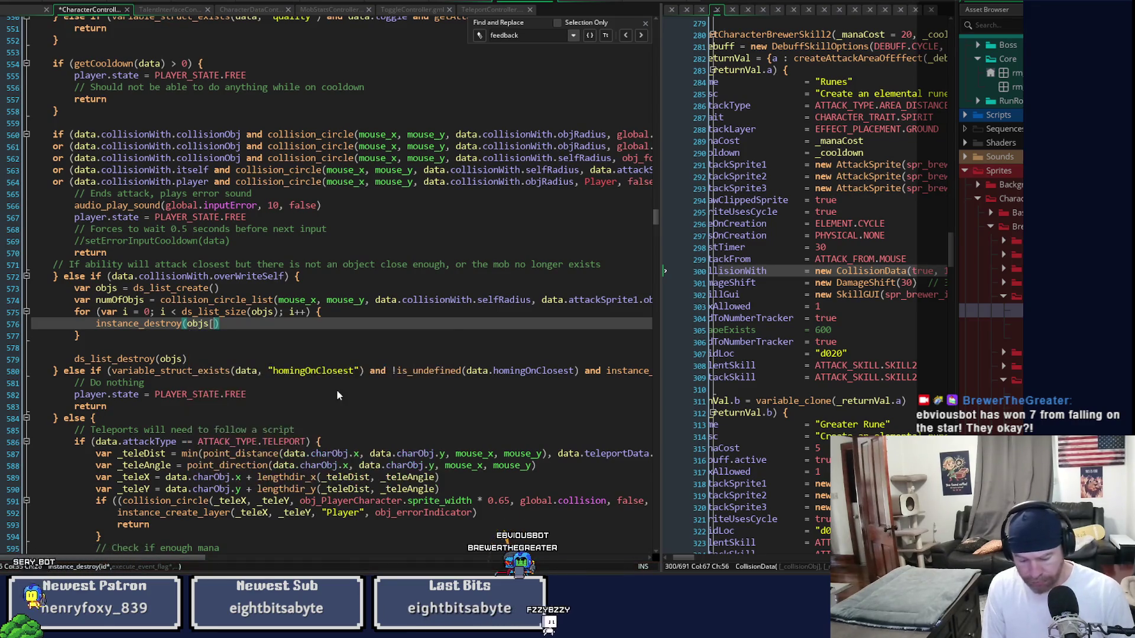
type("| i]")
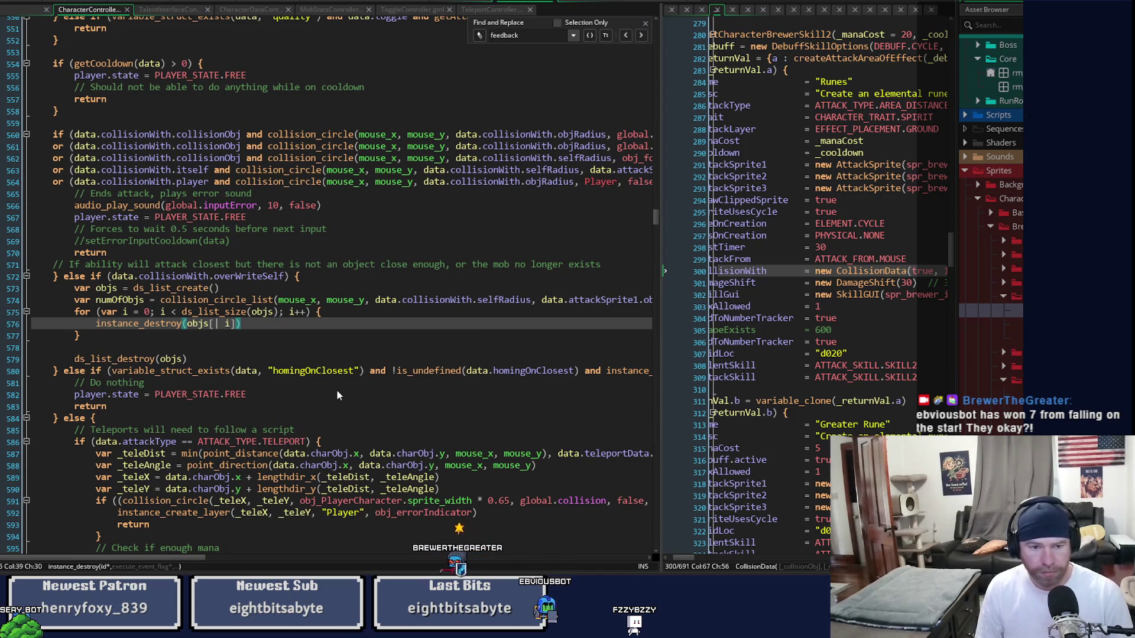
- Remove the blank line after the loop and move the homing comment above the homingOnClosest branch
key("Down")
key("Delete")
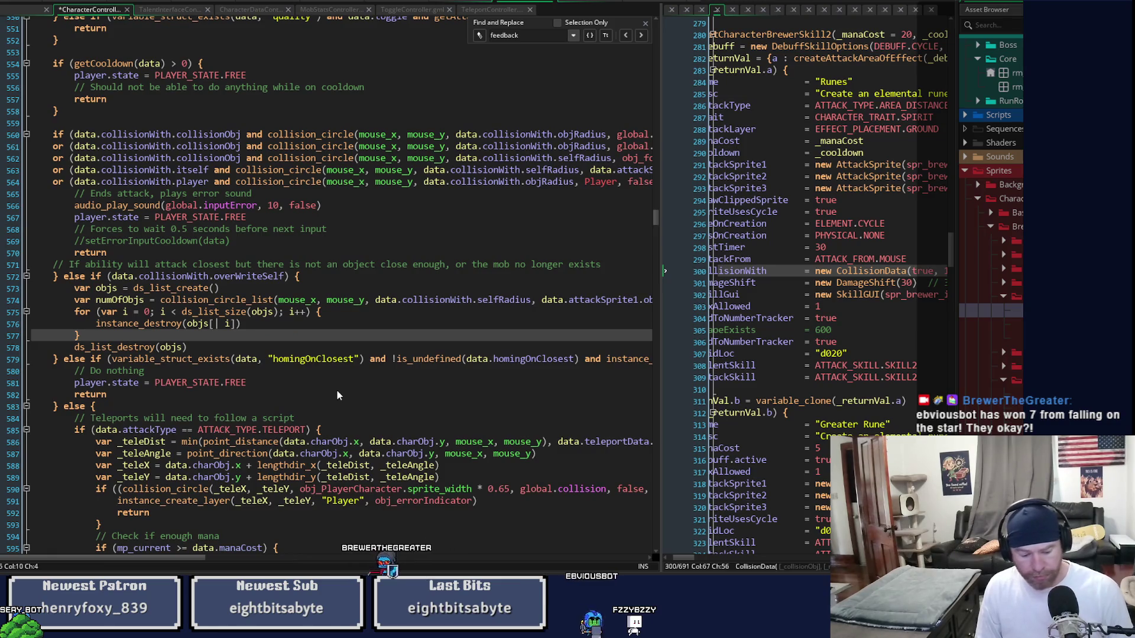
key("Up")
key("Up")
key("Up")
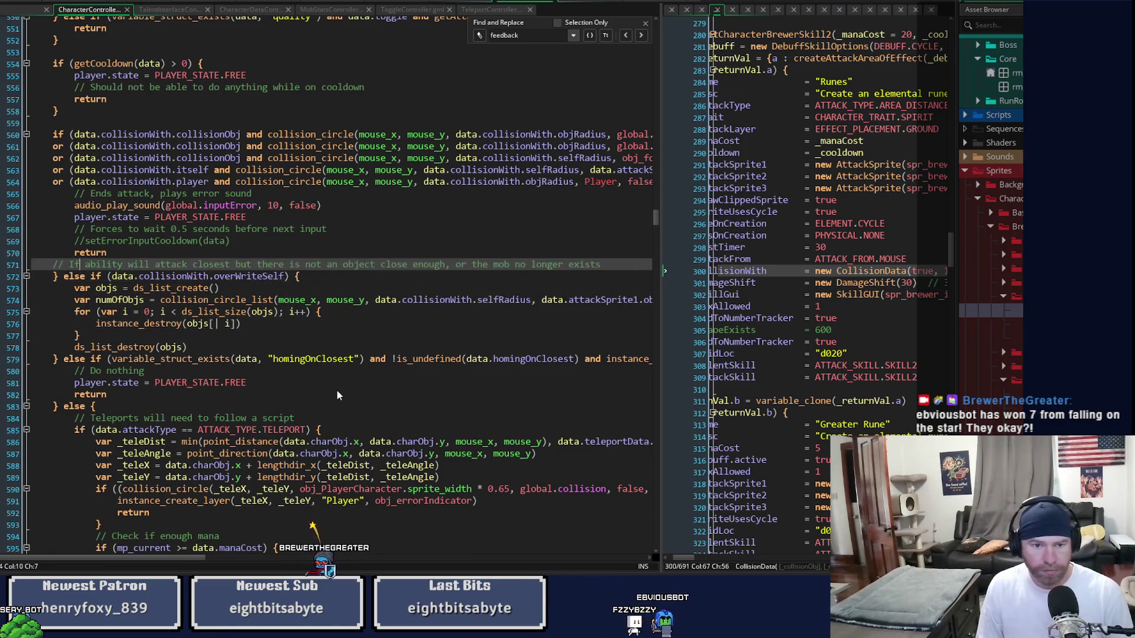
key("Home")
key("shift+End")
key("Delete")
key("Down")
key("Down")
key("Down")
type("// If ability will attack closest but there is not an object close enough, or the mob no longer exists")
key("Return")
- Label the overwriteSelf branch with the comment '// Over write any attack Obj'
key("Up")
key("Up")
key("Up")
key("End")
key("Up")
key("Up")
key("Up")
type("//")
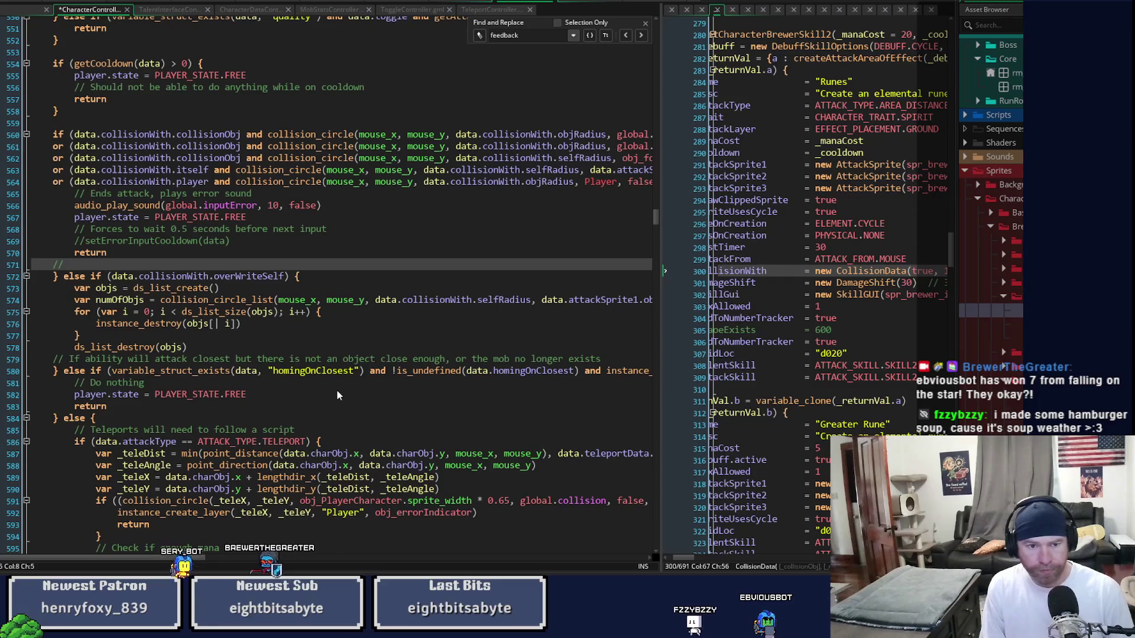
type(" Over write any AOE on the grou")
key("BackSpace")
key("BackSpace")
key("BackSpace")
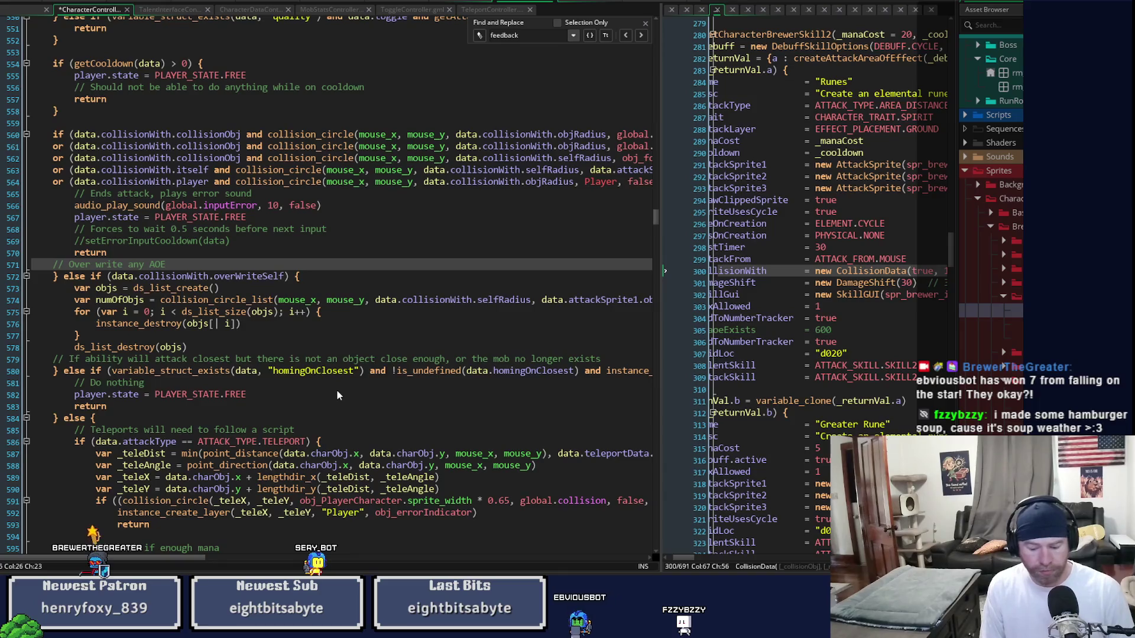
type("ck Obj on the")
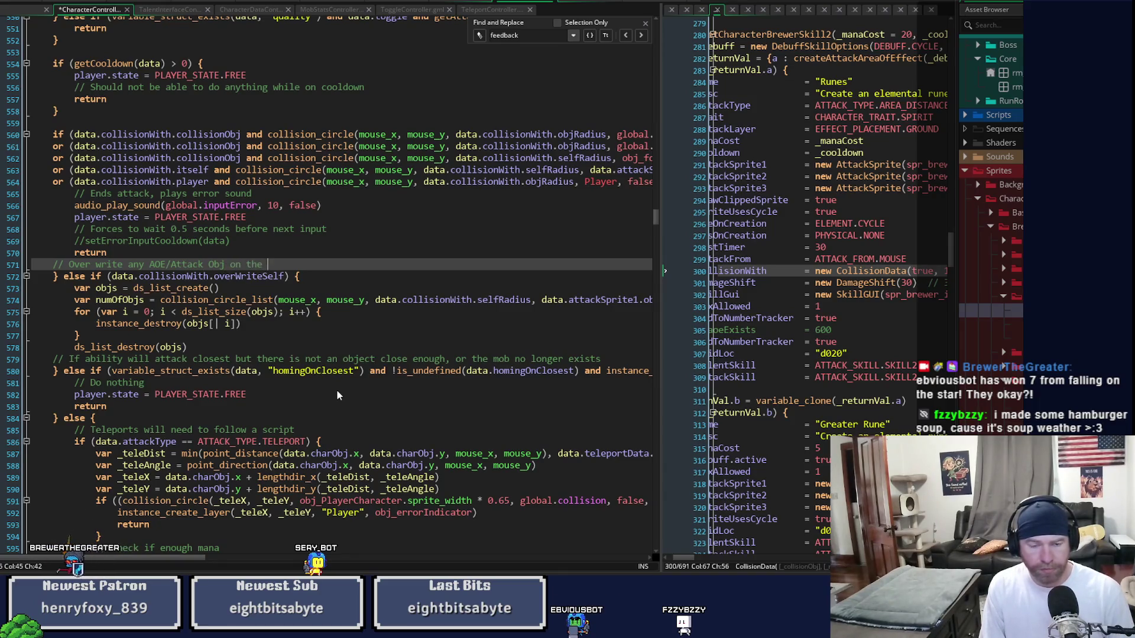
key("BackSpace")
key("BackSpace")
key("BackSpace")
key("BackSpace")
key("BackSpace")
key("BackSpace")
key("ctrl+Left")
key("ctrl+Left")
key("ctrl+Left")
key("ctrl+Delete")
key("ctrl+Delete")
key("ctrl+Delete")
type("attack")
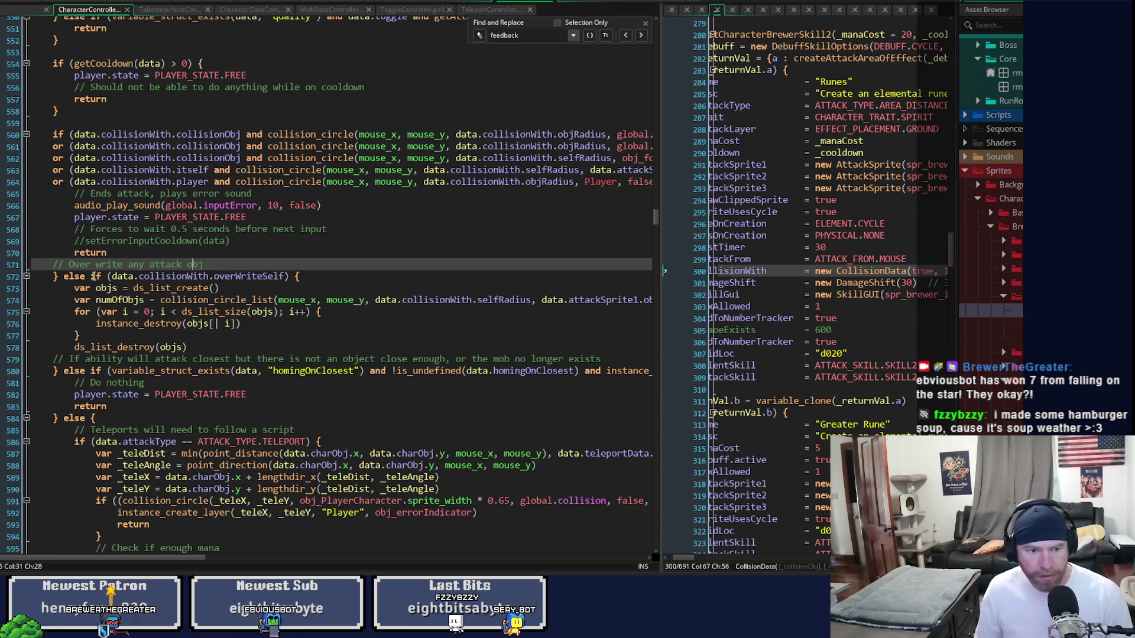
mouse_move(54, 276)
left_mouse_down()
mouse_move(80, 336)
mouse_move(201, 353)
left_mouse_up()
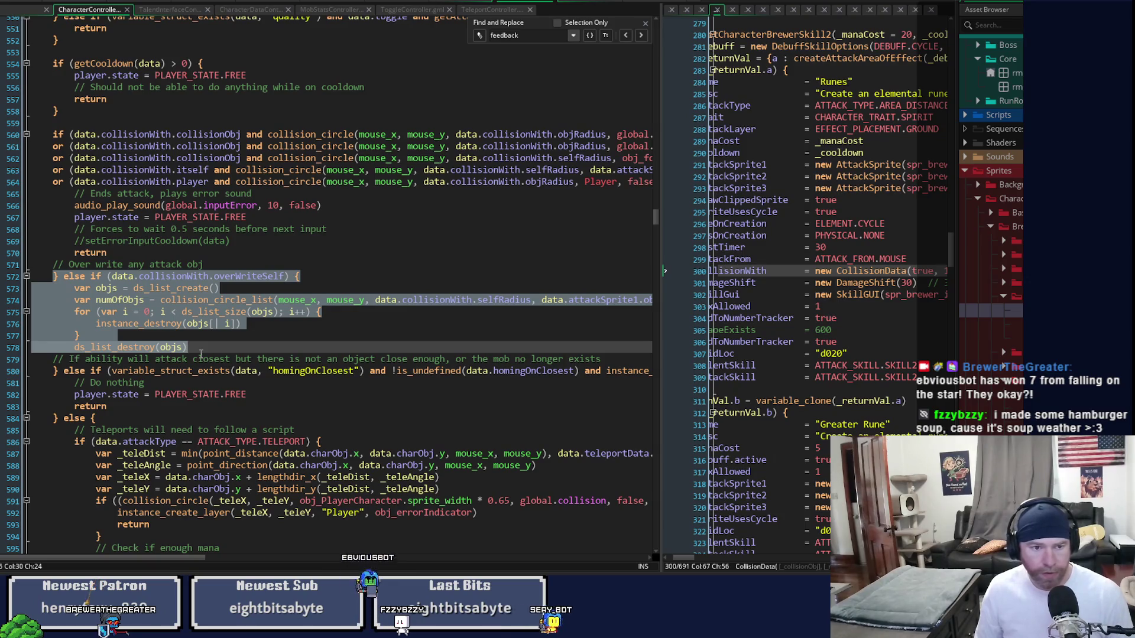
- Cut the comment and overwriteSelf branch, lines 571 to 578, out of the chain and save the script
mouse_move(201, 353)
left_mouse_down()
mouse_move(118, 350)
mouse_move(50, 266)
left_mouse_up()
key("Delete")
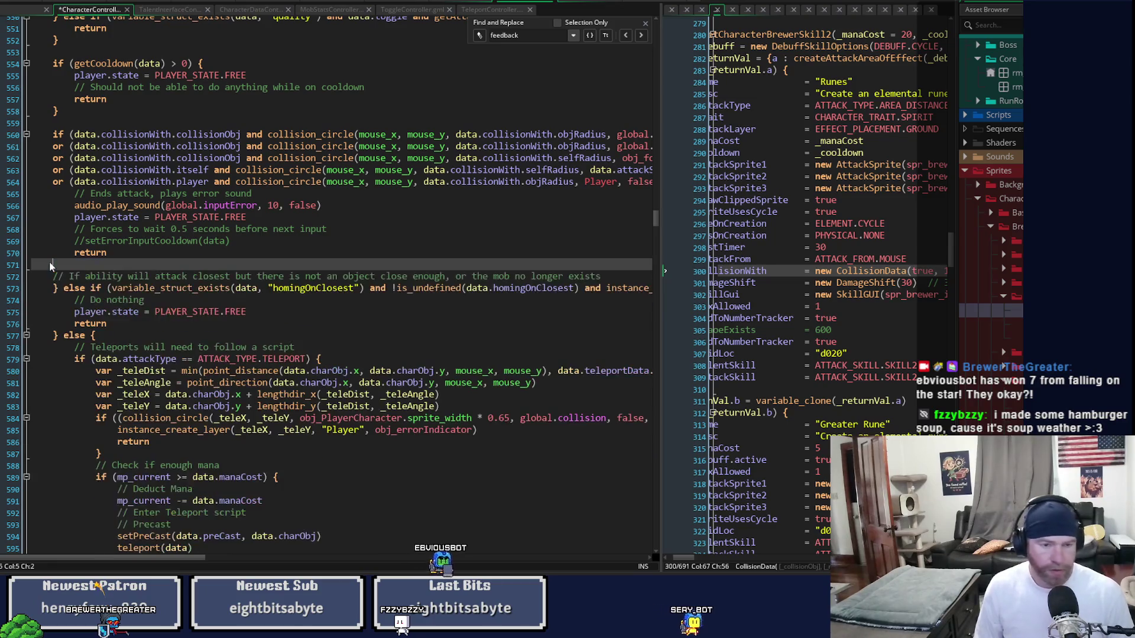
key("ctrl+s")
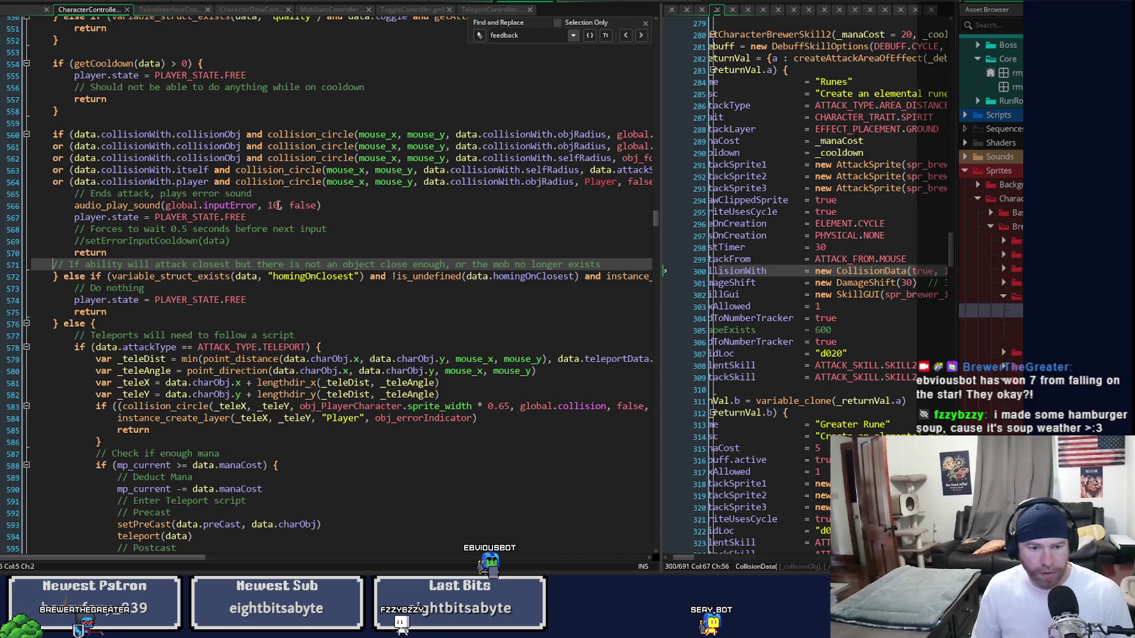
- Go down to the Deduct Mana comment in the single-cast branch
scroll(277, 205, "down", 3)
scroll(277, 205, "down", 3)
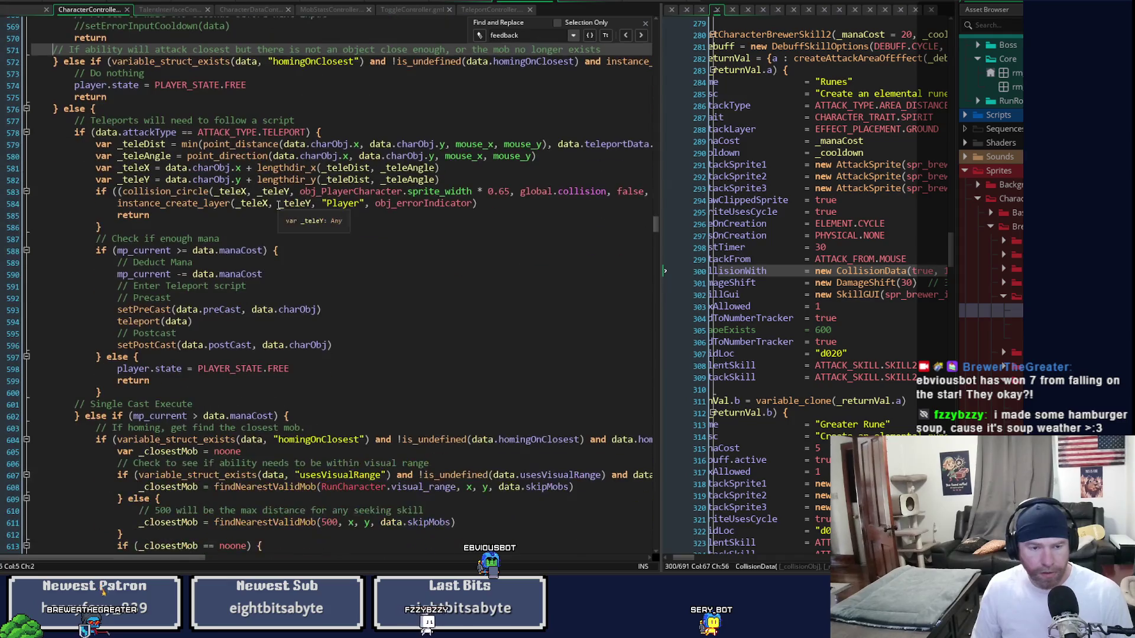
scroll(277, 205, "down", 4)
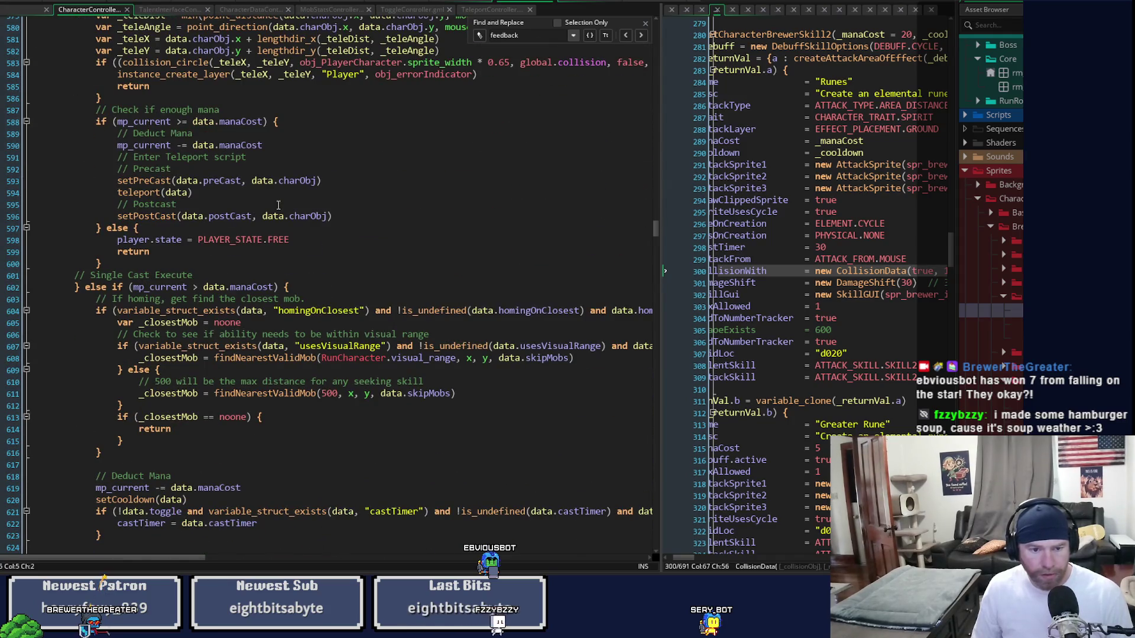
scroll(277, 205, "down", 3)
scroll(278, 205, "down", 3)
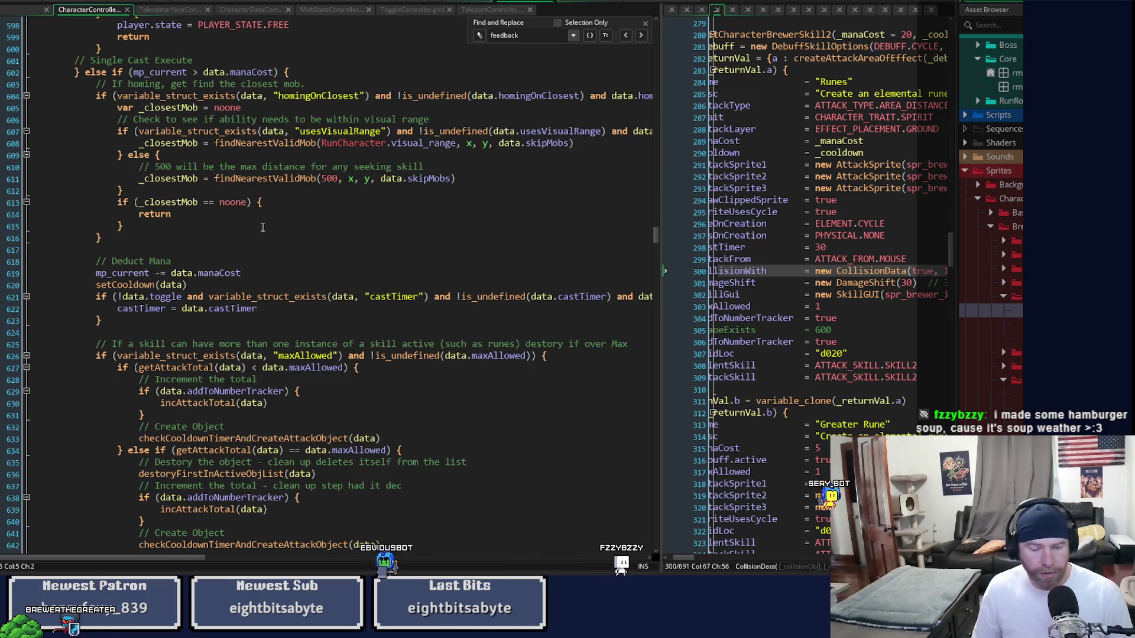
left_click(248, 261)
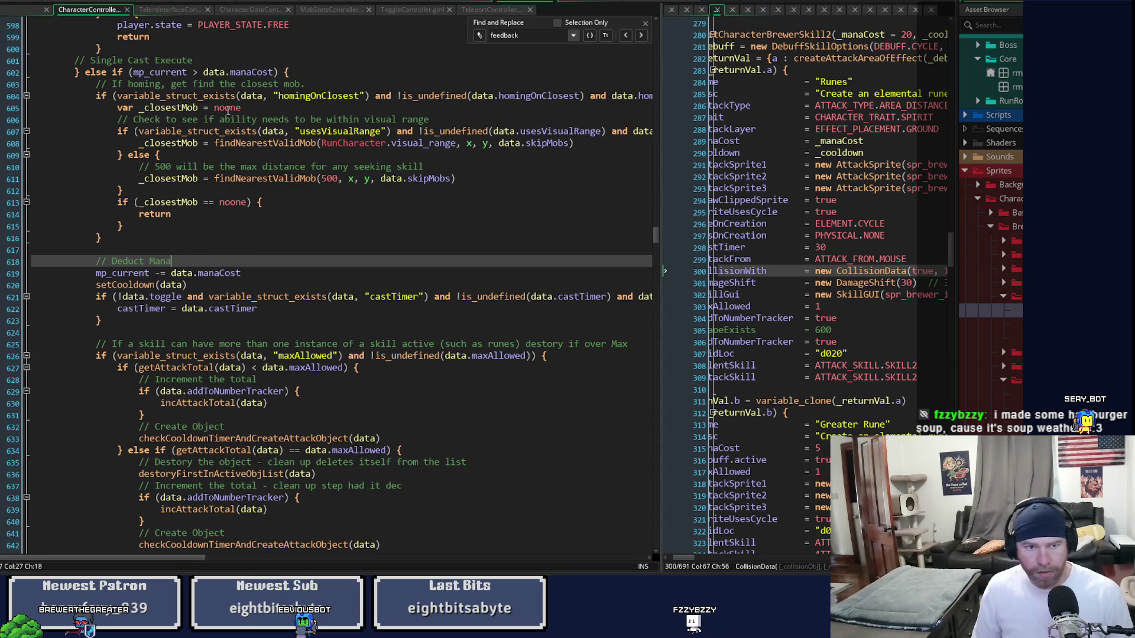
- Paste the overwriteSelf block after the homing check on line 616 as a plain, indented if
left_click(168, 243)
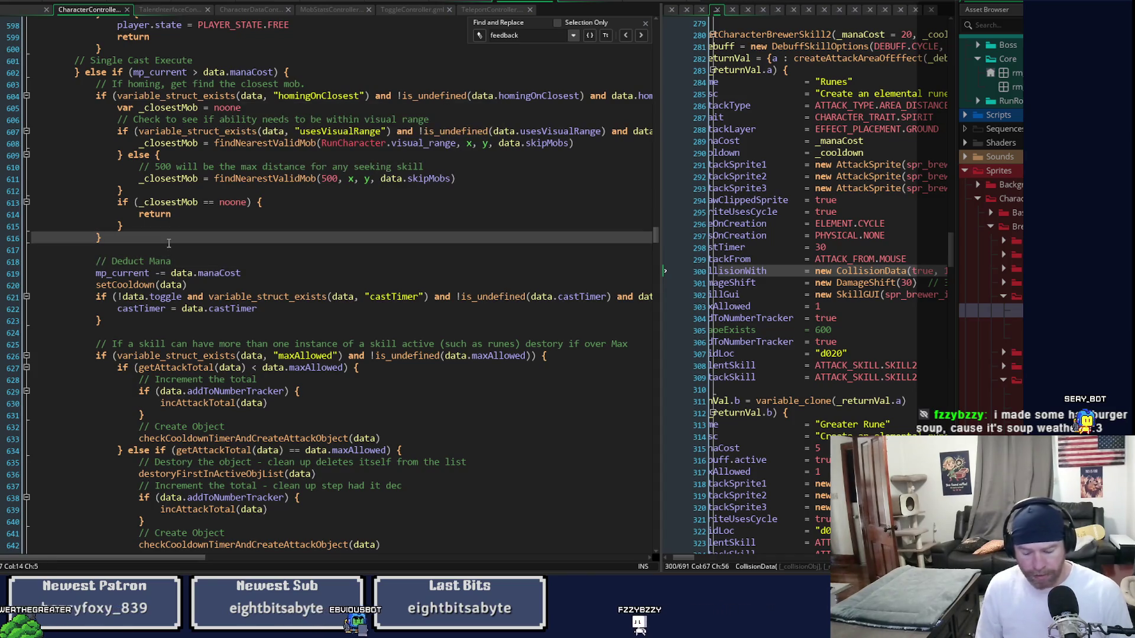
key("ctrl+v")
key("Up")
key("Up")
key("Up")
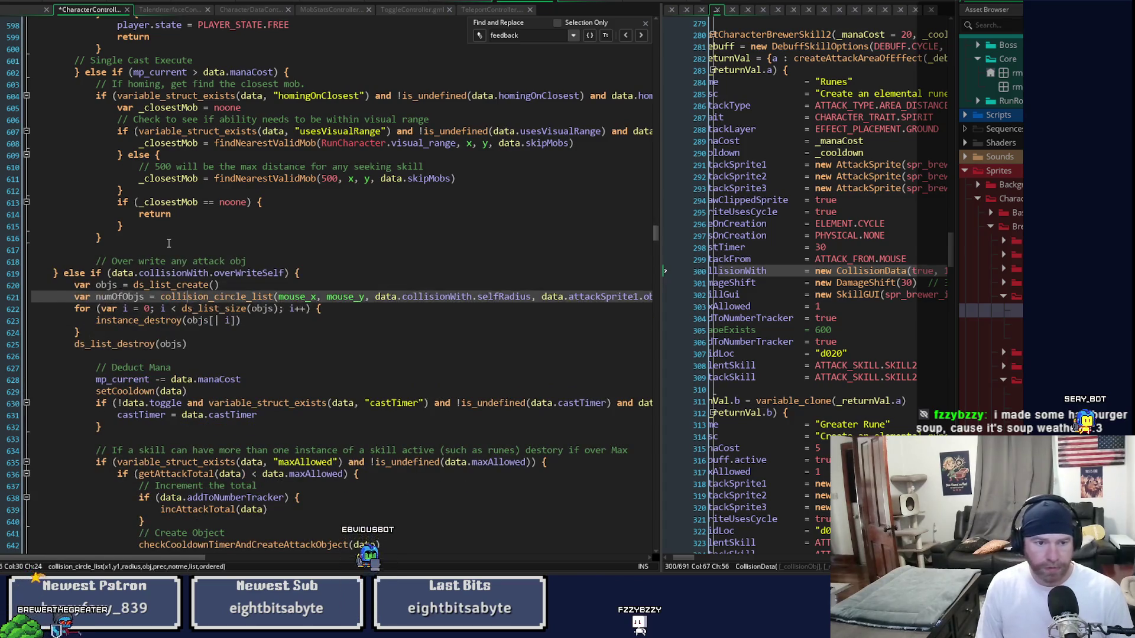
key("Up")
key("Up")
key("Up")
key("Home")
key("Delete")
key("Delete")
key("Delete")
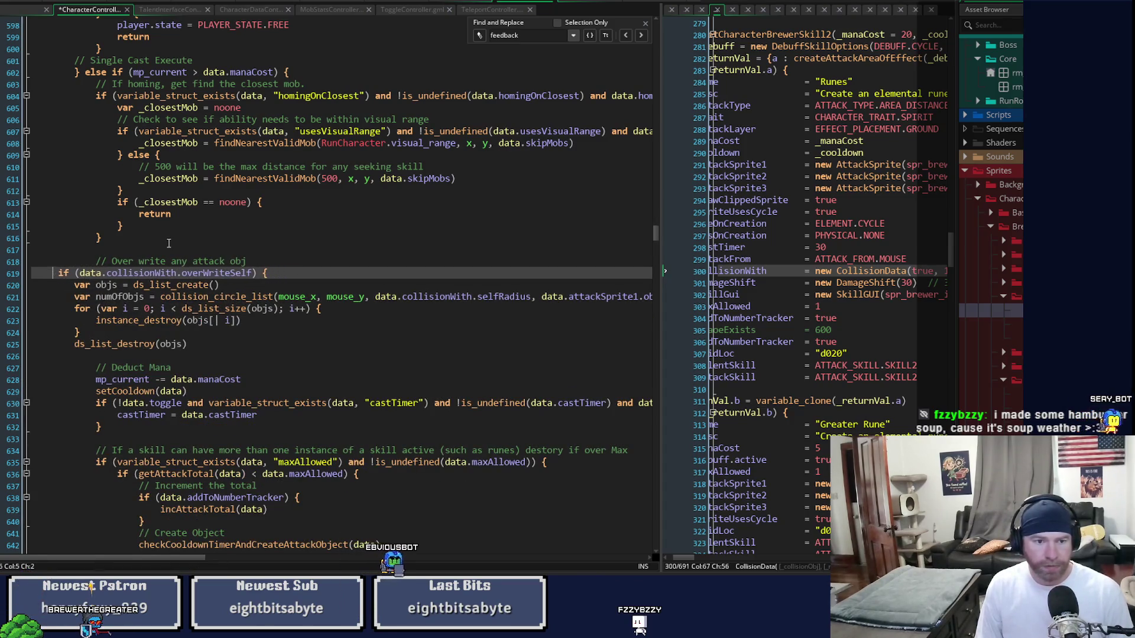
key("Tab")
key("Tab")
key("Down")
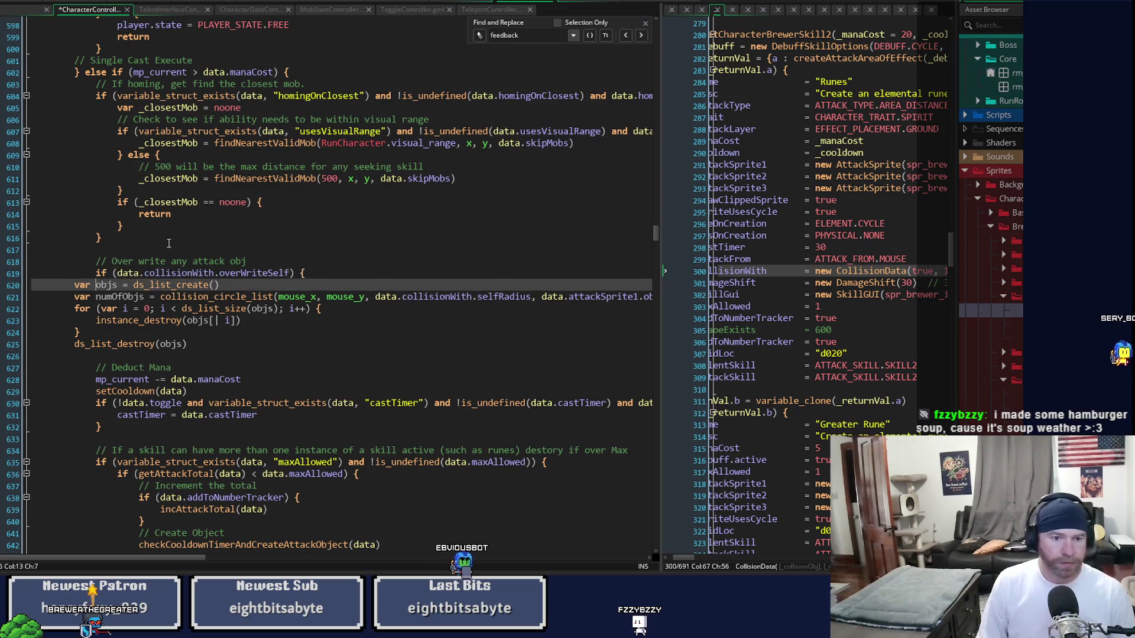
- Indent the block body through line 625, add its closing brace, and run the game
key("Home")
key("shift+Down")
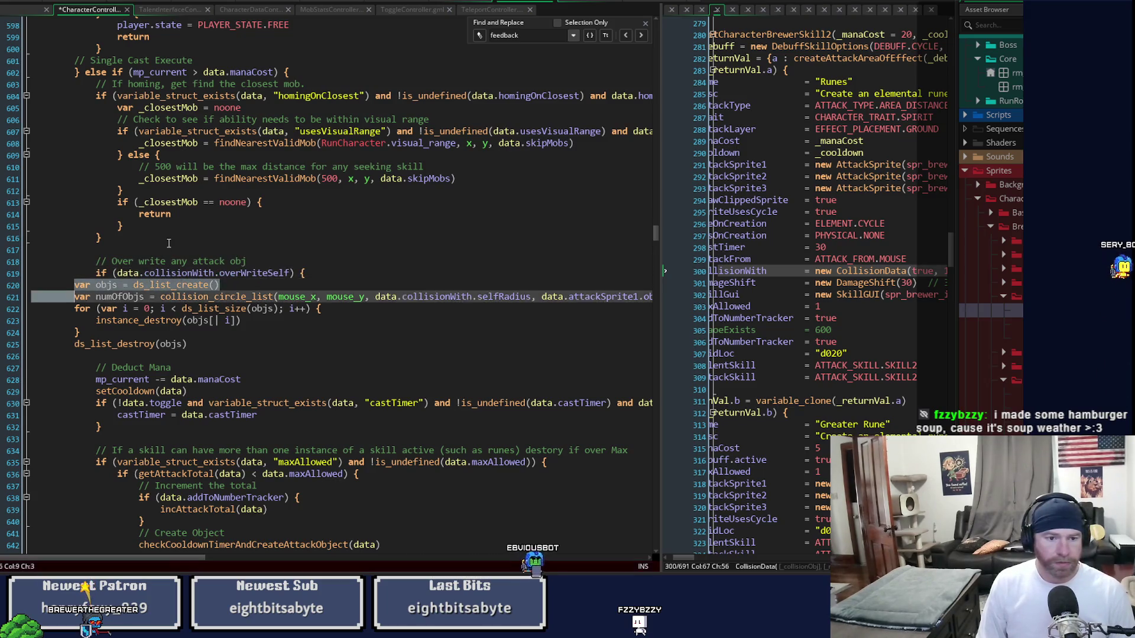
key("shift+Down")
key("shift+Down")
key("shift+Down")
key("Tab")
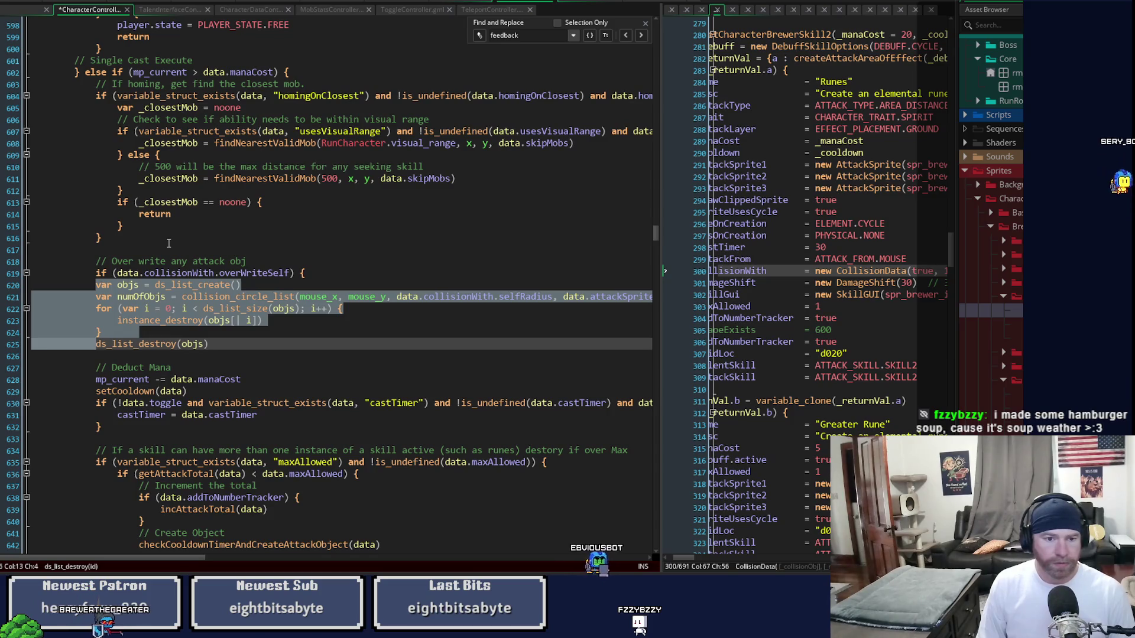
key("Tab")
key("End")
key("Return")
type("}")
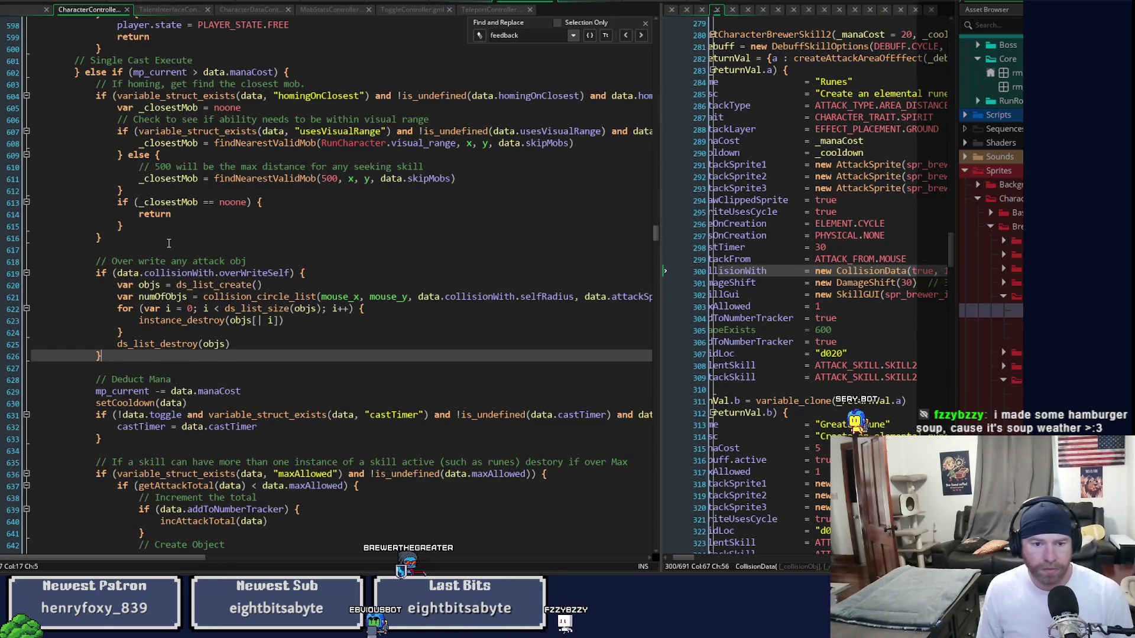
mouse_move(164, 562)
left_mouse_down()
mouse_move(285, 561)
mouse_move(130, 561)
left_mouse_up()
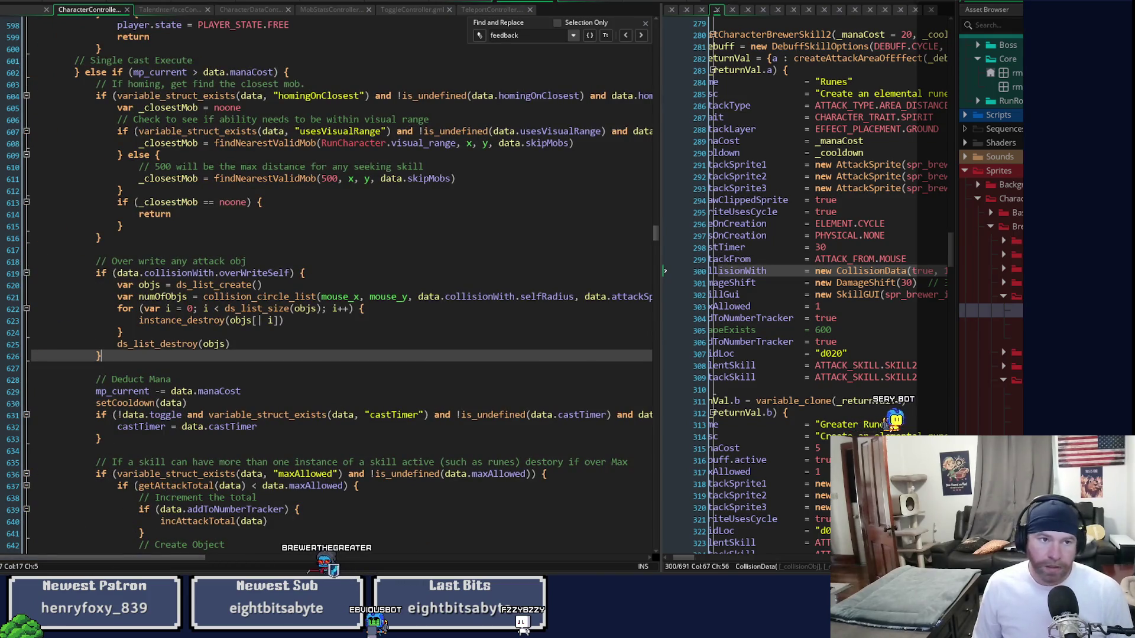
key("F6")
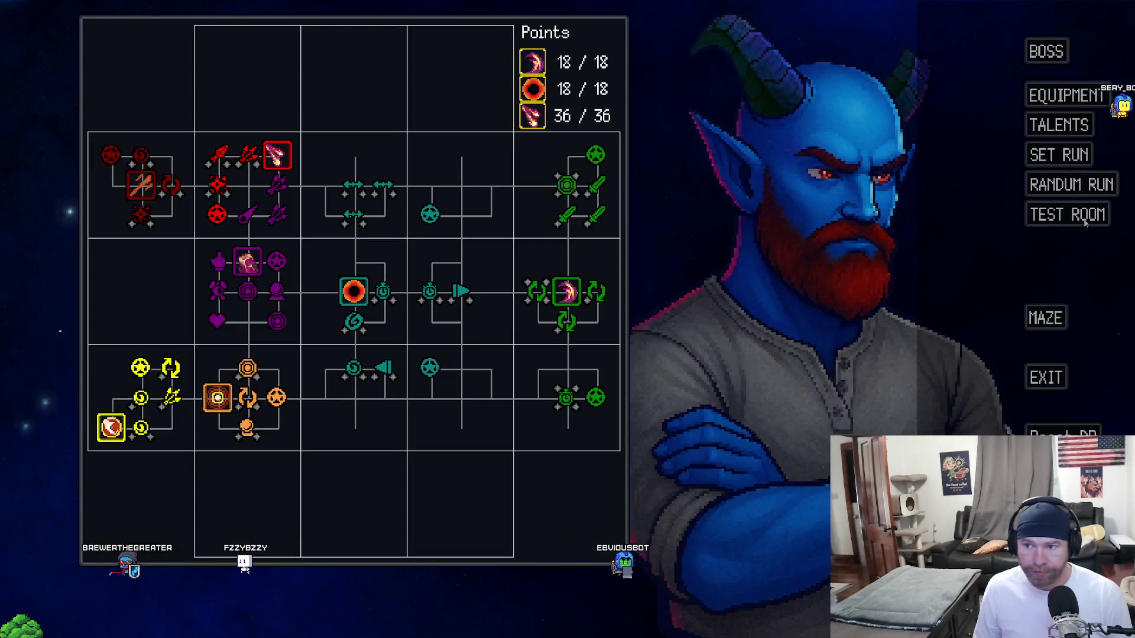
- Load the Test Room, walk the player downward, and close the game
left_click(1085, 220)
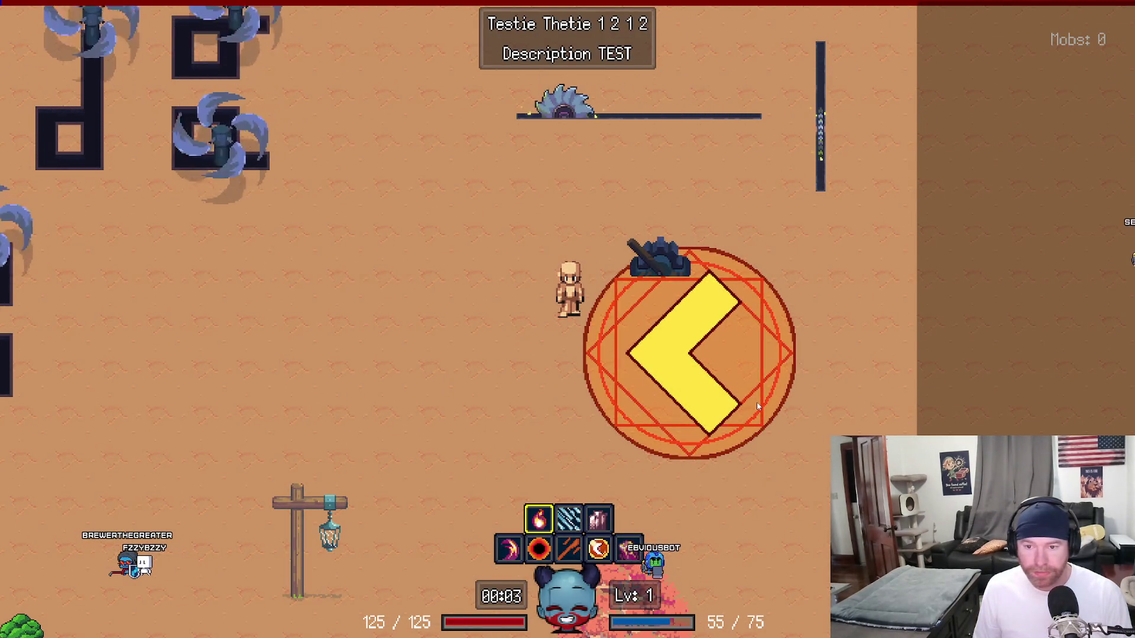
key("s")
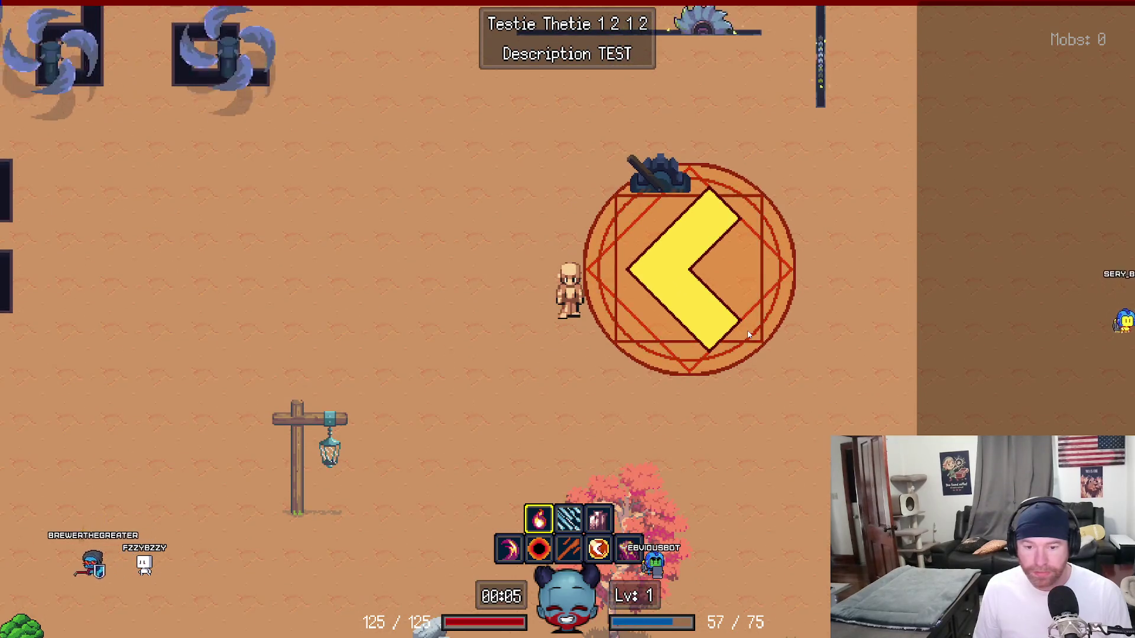
key("Escape")
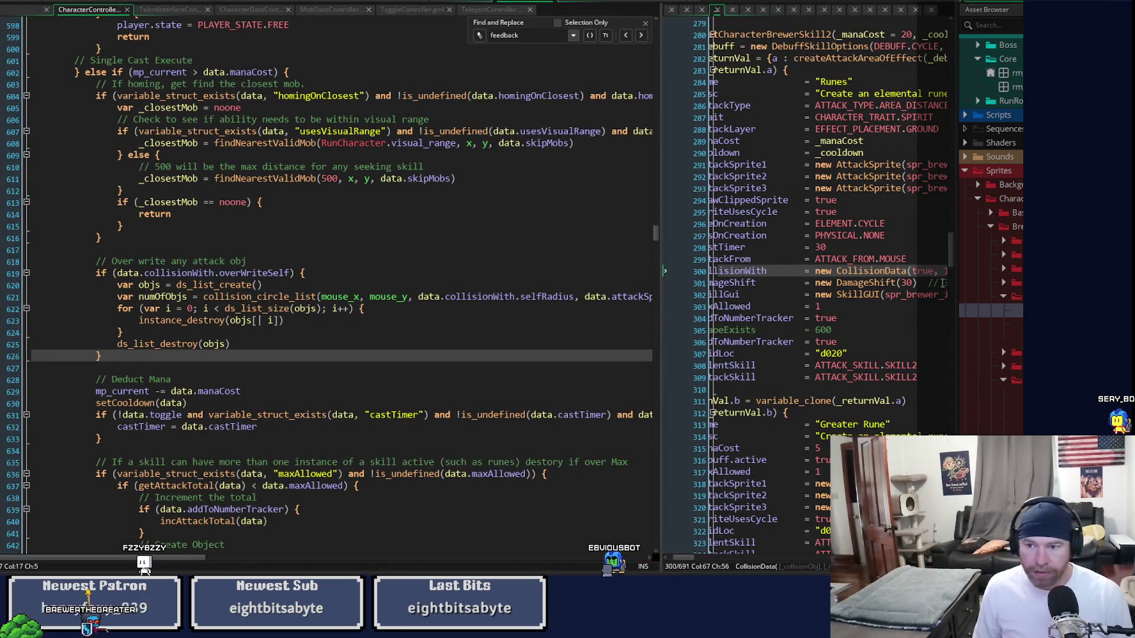
- Widen the right code editor so the full Brewer Runes skill definition is visible
left_click_drag(957, 284, 1023, 284)
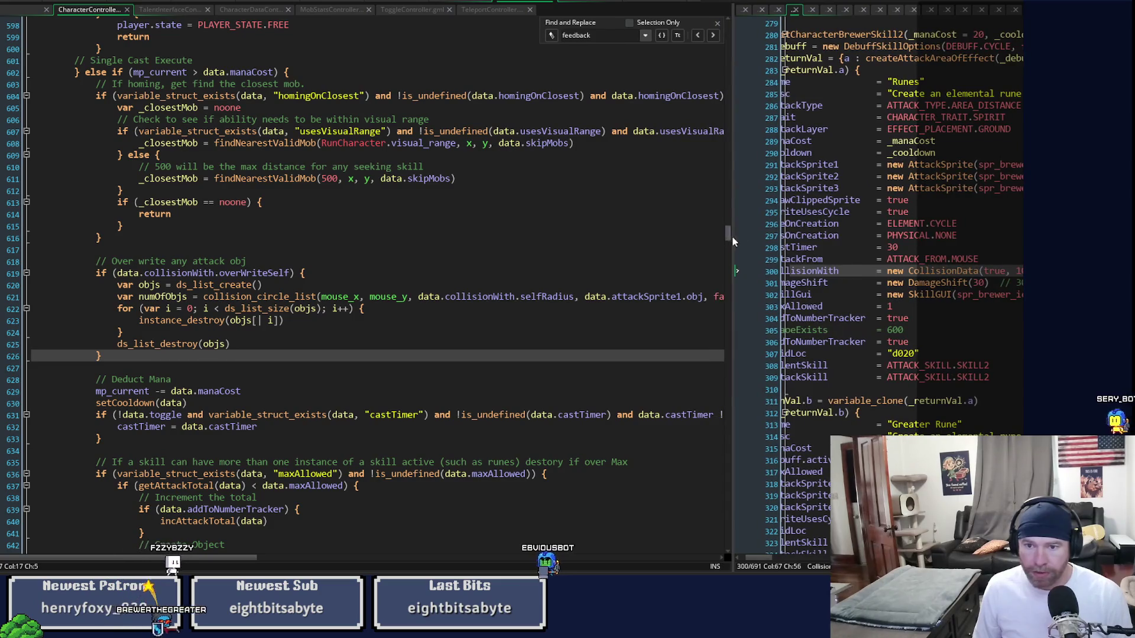
left_click_drag(673, 241, 508, 240)
left_click_drag(662, 559, 605, 558)
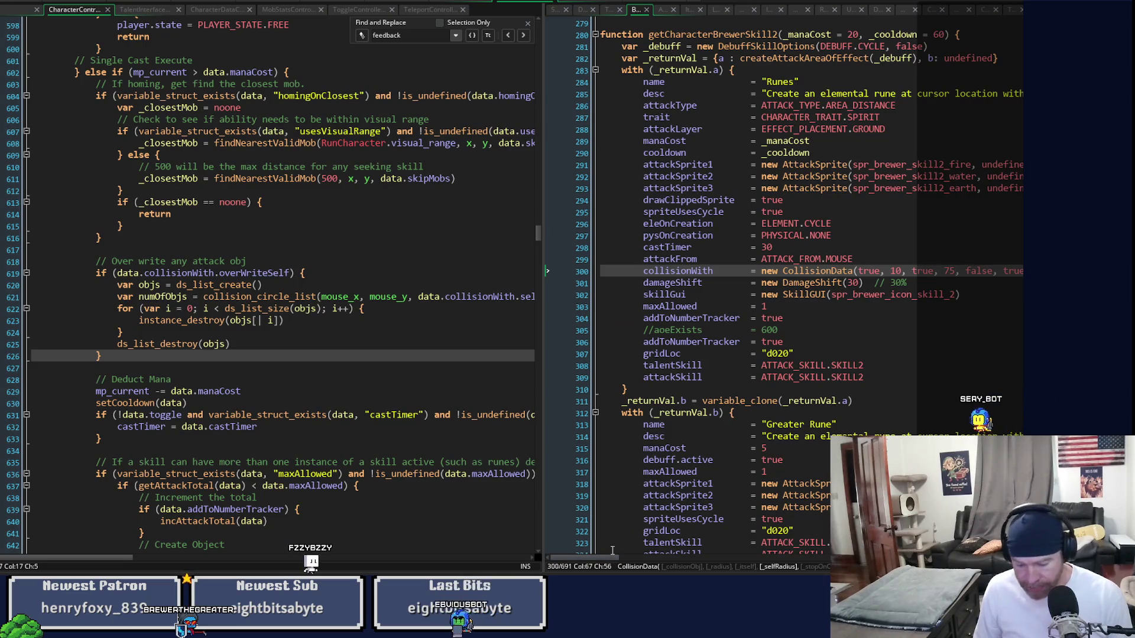